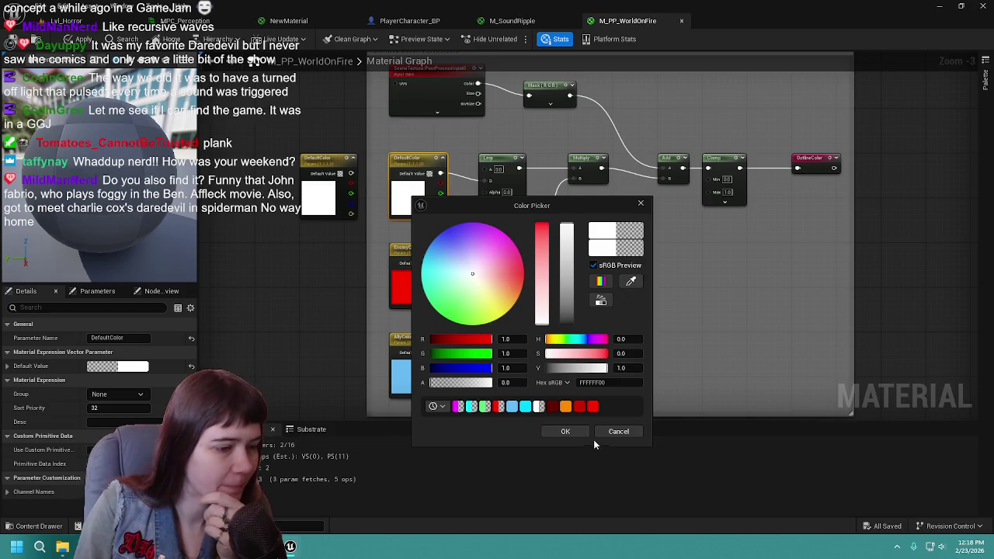
# Step: Check the Daredevil radar-senses reference images, then return to the colour picker
pyautogui.hotkey('alt', 'Tab')
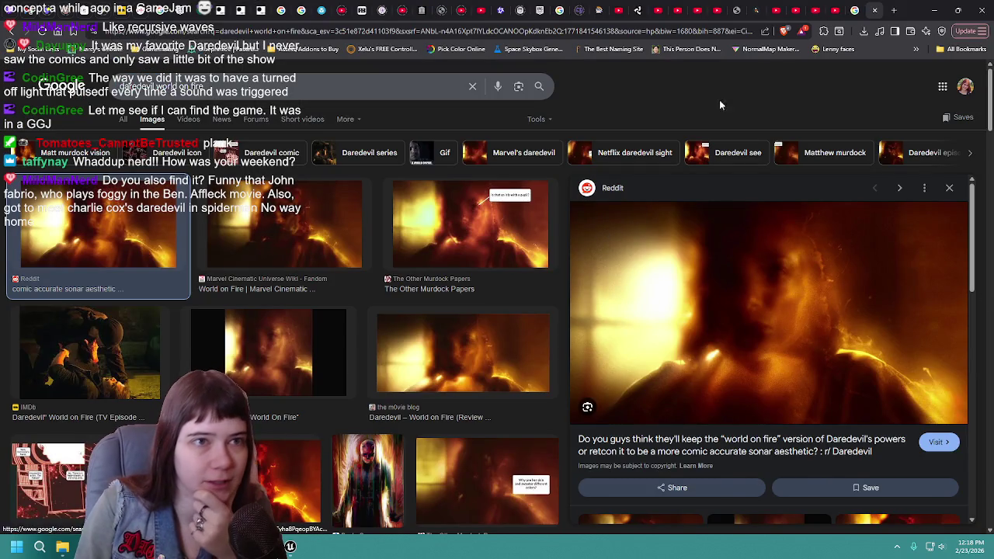
pyautogui.hotkey('alt', 'Left')
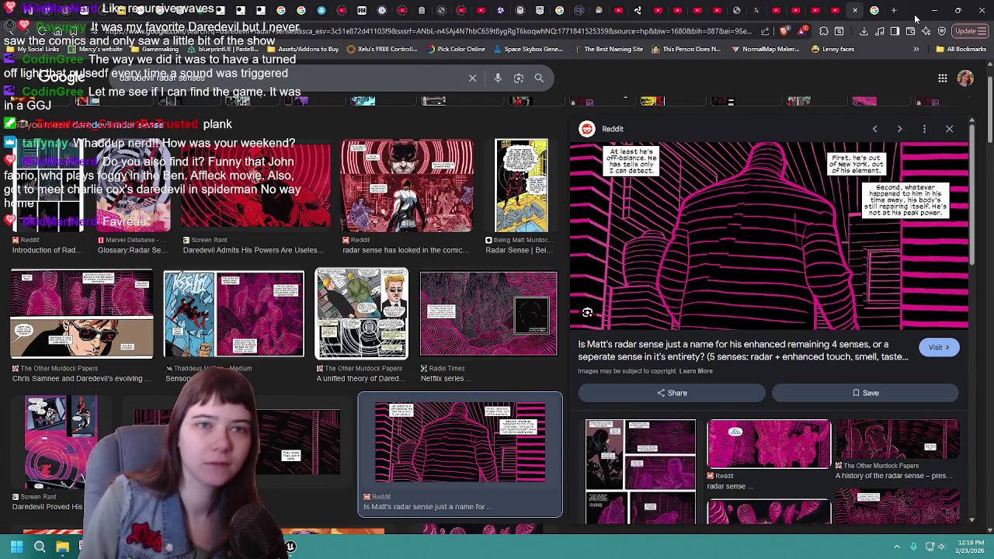
pyautogui.hotkey('alt', 'Tab')
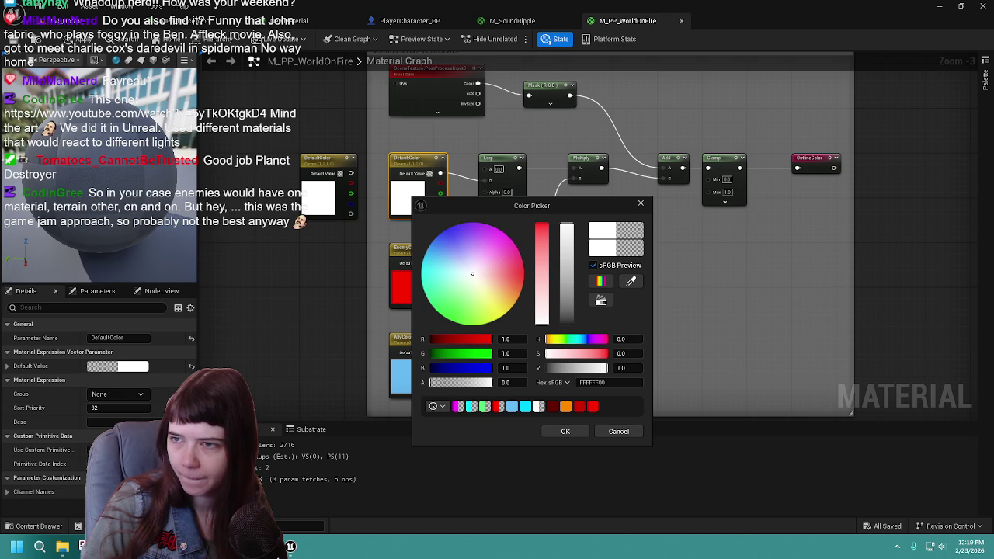
# Step: Set the spare DefaultColor to hex E5238B and save the material
pyautogui.click(627, 382)
pyautogui.write('#e5238b')
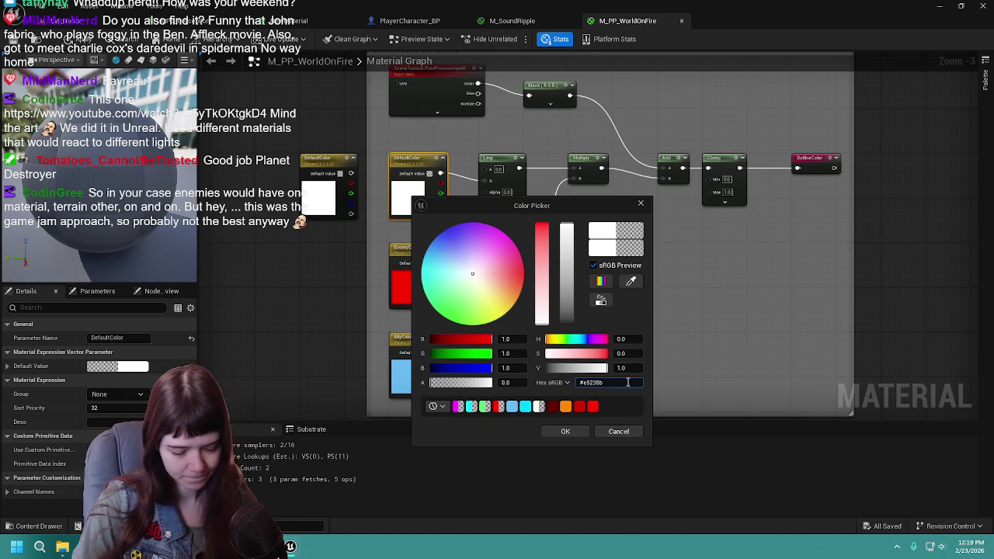
pyautogui.press('Home')
pyautogui.press('Delete')
pyautogui.press('Return')
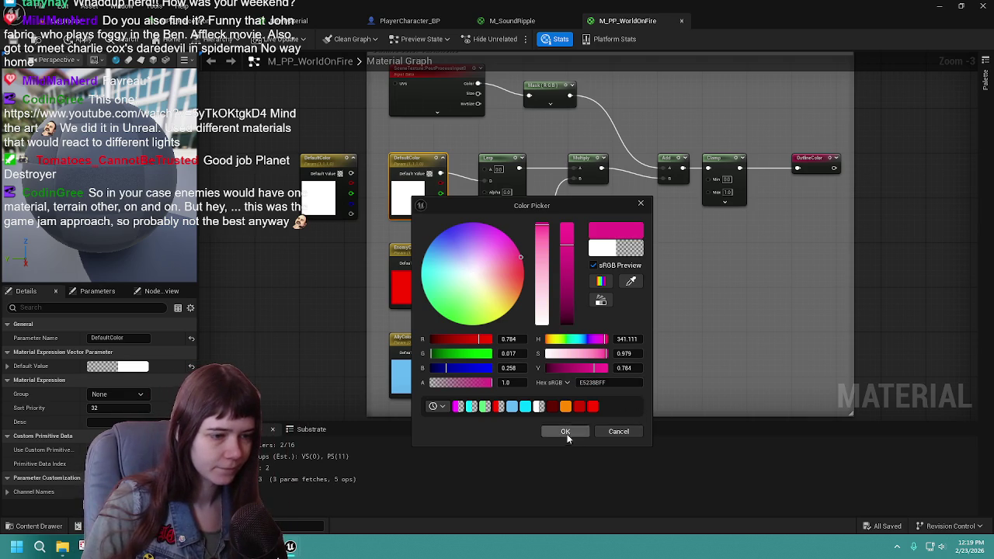
pyautogui.click(571, 431)
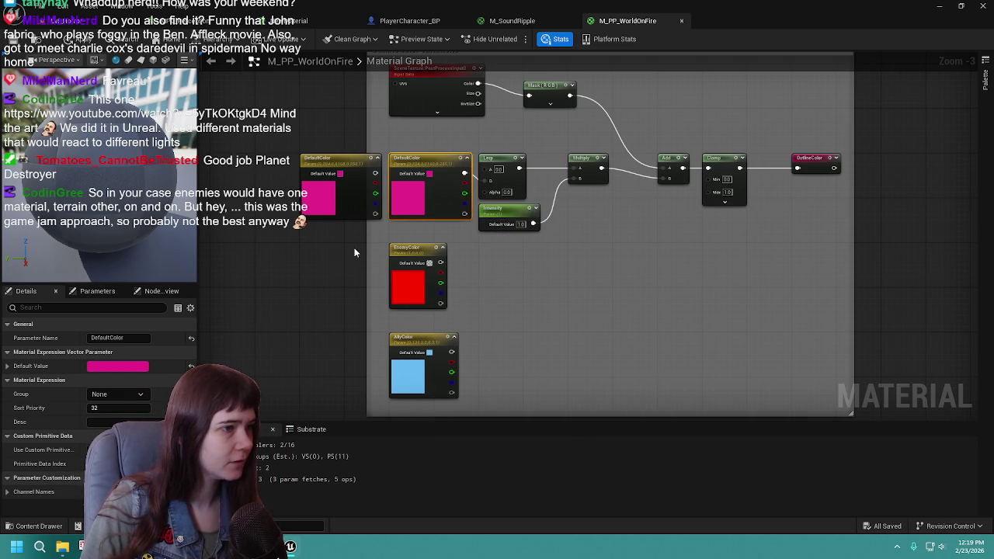
pyautogui.hotkey('ctrl', 's')
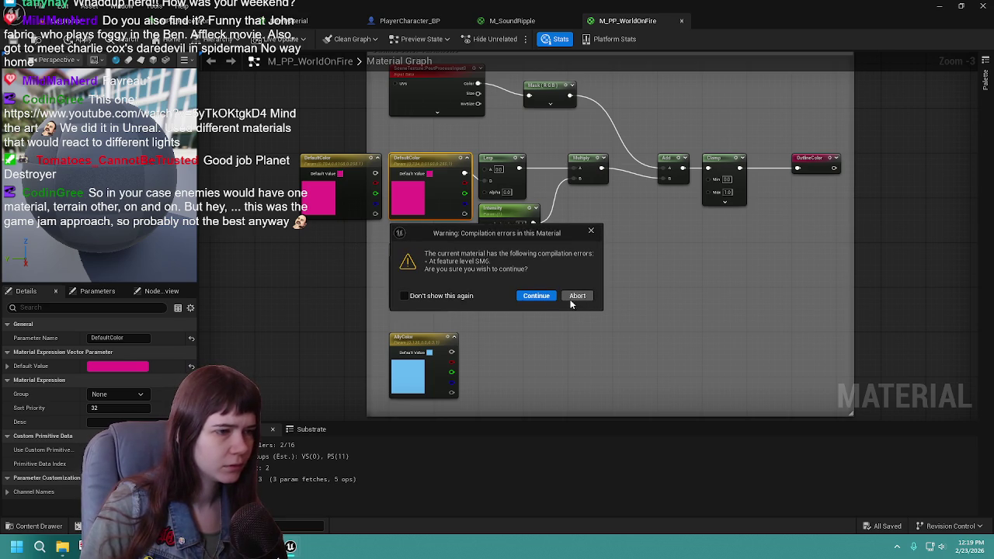
# Step: Dismiss the compilation warning, undo the last colour change, and zoom back to the colour nodes
pyautogui.click(591, 231)
pyautogui.scroll(-5, 680, 289)
pyautogui.hotkey('ctrl', 'z')
pyautogui.moveTo(777, 306); pyautogui.dragTo(516, 136)
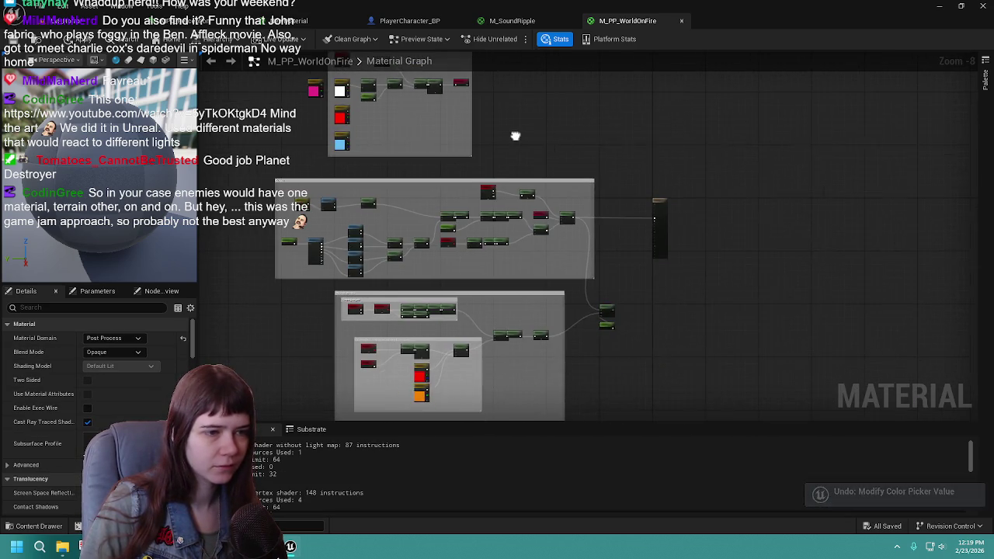
pyautogui.scroll(3, 501, 140)
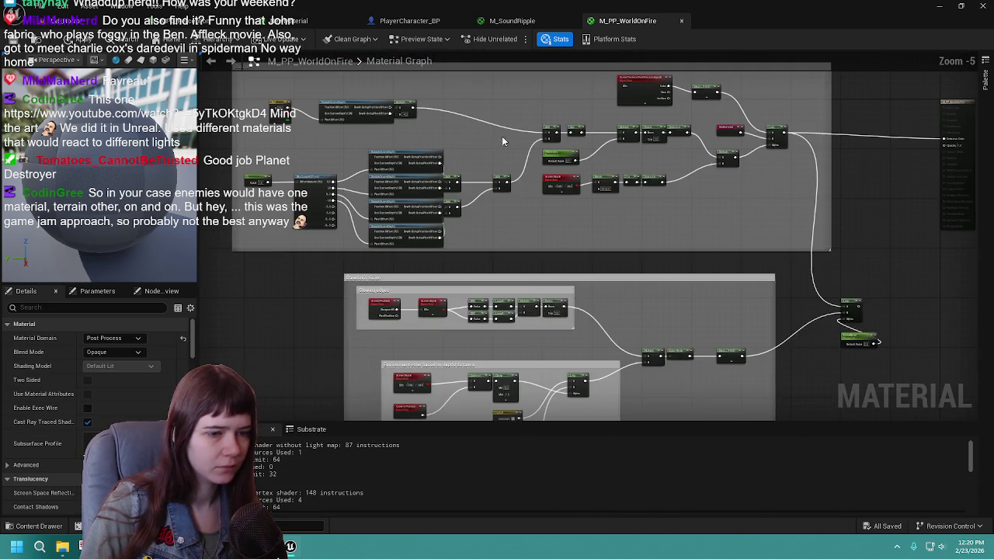
pyautogui.scroll(3, 503, 238)
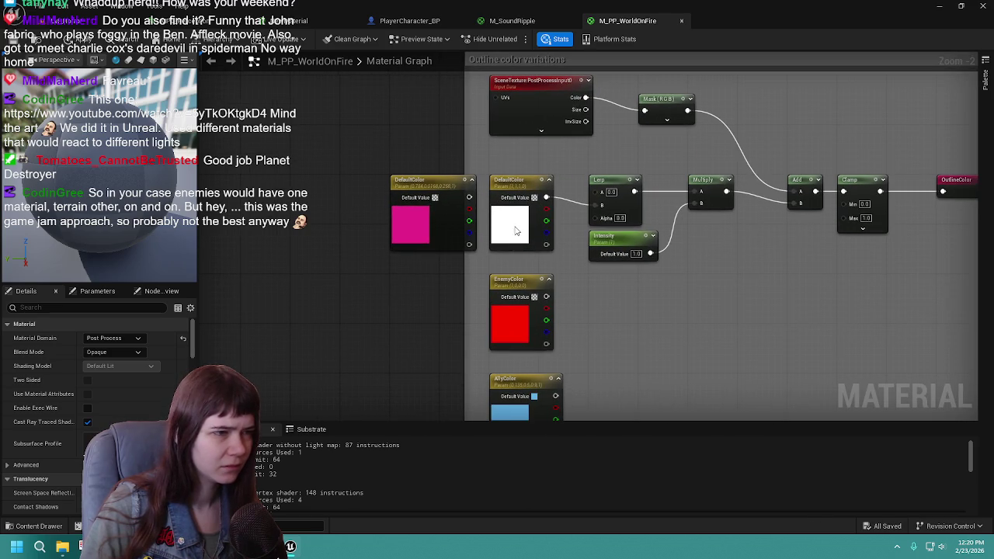
# Step: Nudge the pink DefaultColor node left and adjust its colour brightness
pyautogui.click(516, 231)
pyautogui.click(439, 233)
pyautogui.moveTo(439, 233); pyautogui.dragTo(401, 233)
pyautogui.hotkey('ctrl', 'z')
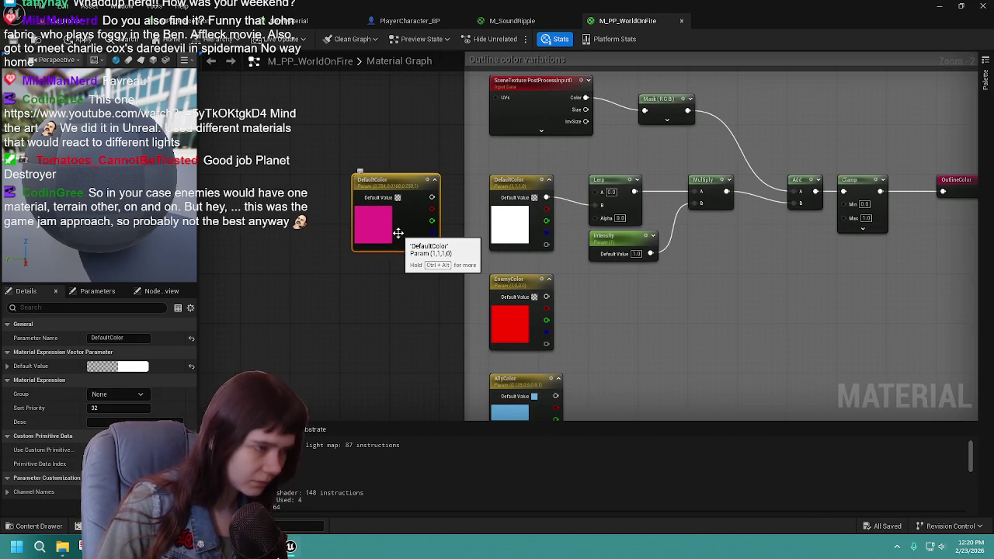
pyautogui.doubleClick(371, 225)
pyautogui.moveTo(512, 320); pyautogui.dragTo(513, 268)
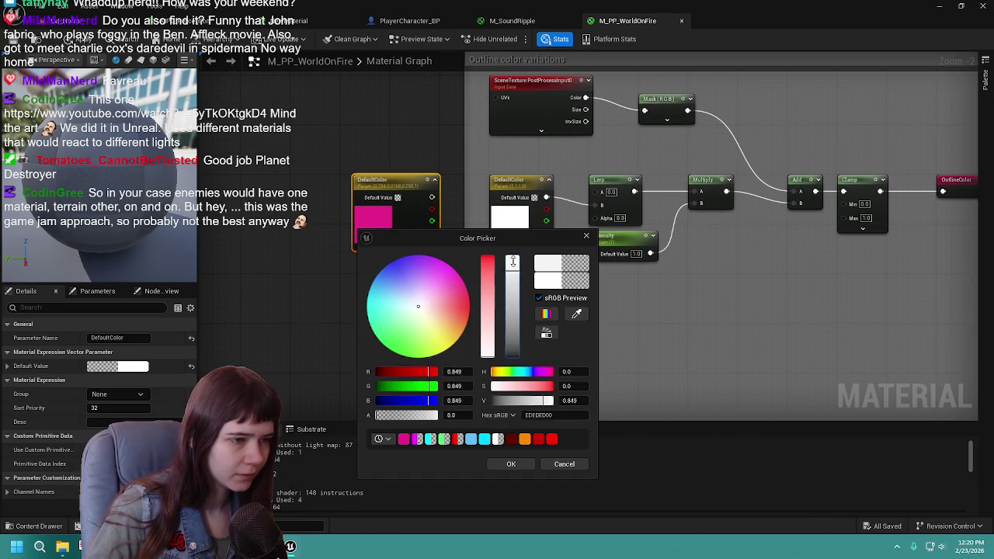
pyautogui.click(511, 464)
# Step: Delete the DefaultColor node wired into the Lerp and dismiss the compilation warning
pyautogui.click(511, 233)
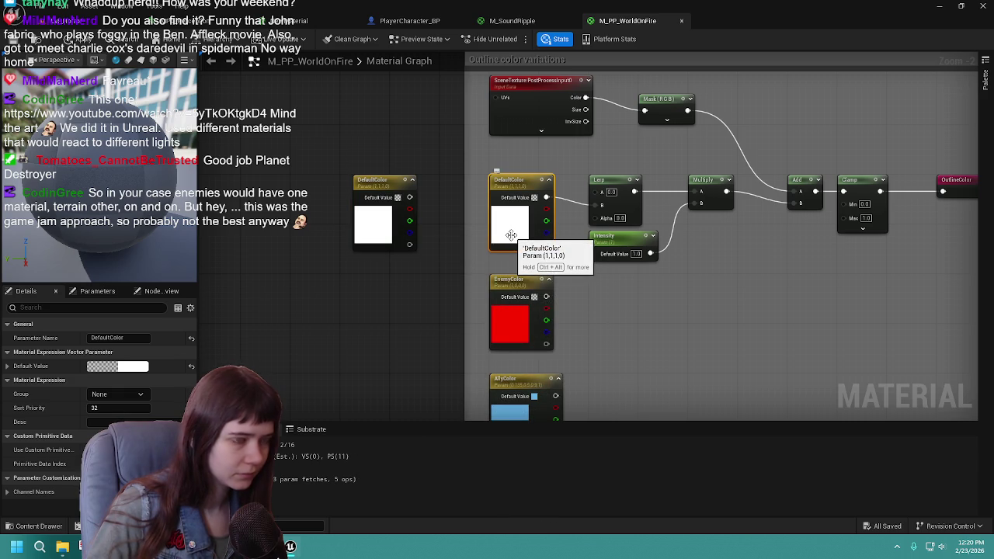
pyautogui.rightClick(512, 236)
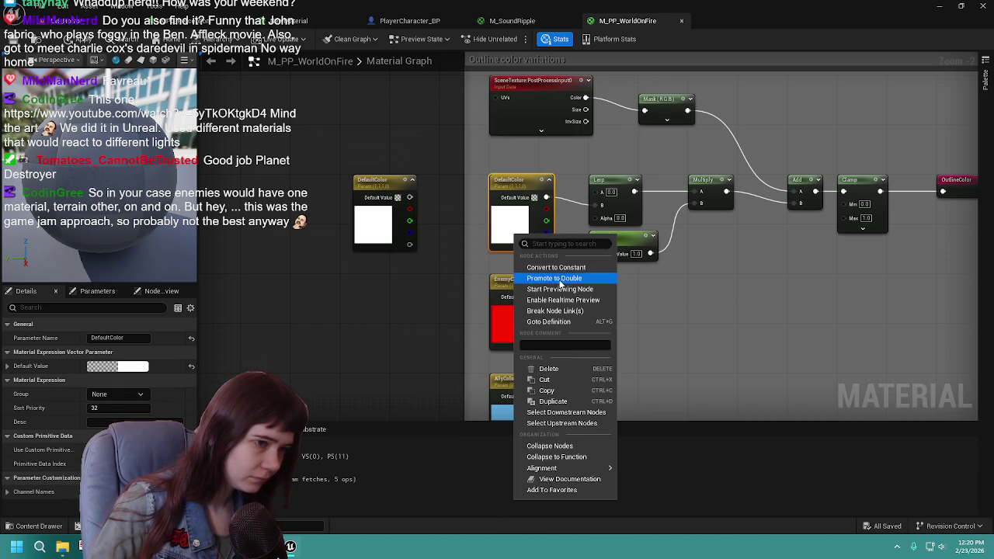
pyautogui.click(371, 287)
pyautogui.rightClick(369, 289)
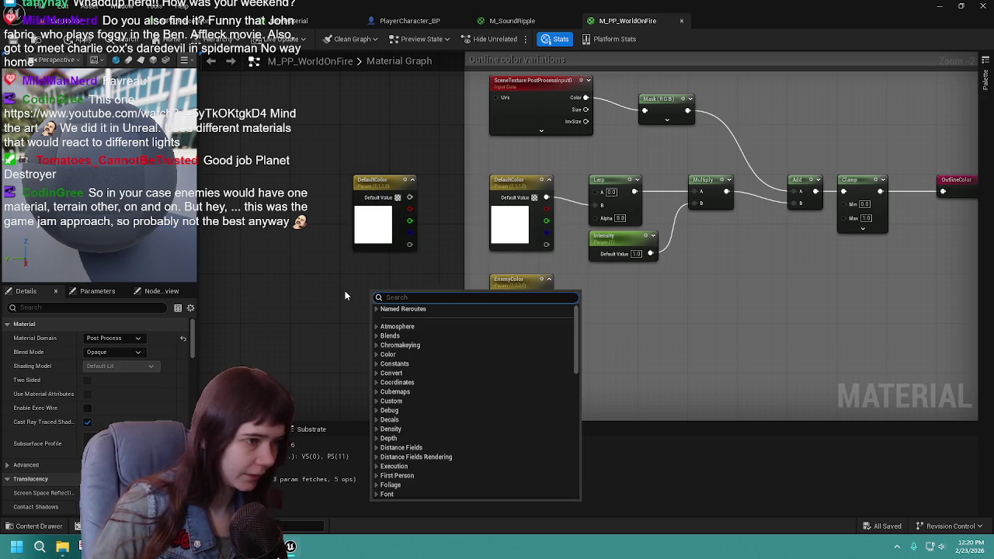
pyautogui.click(346, 295)
pyautogui.click(513, 225)
pyautogui.press('Delete')
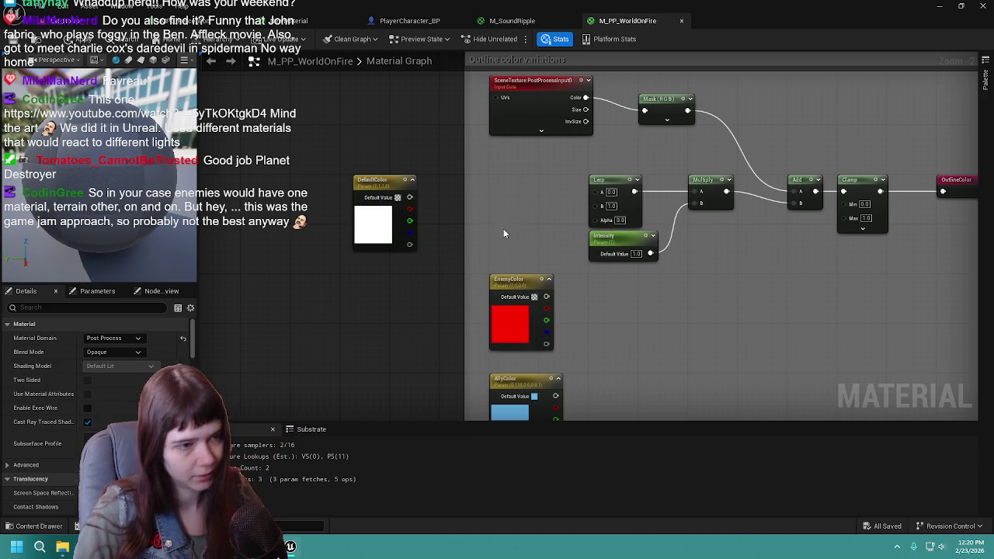
pyautogui.click(313, 297)
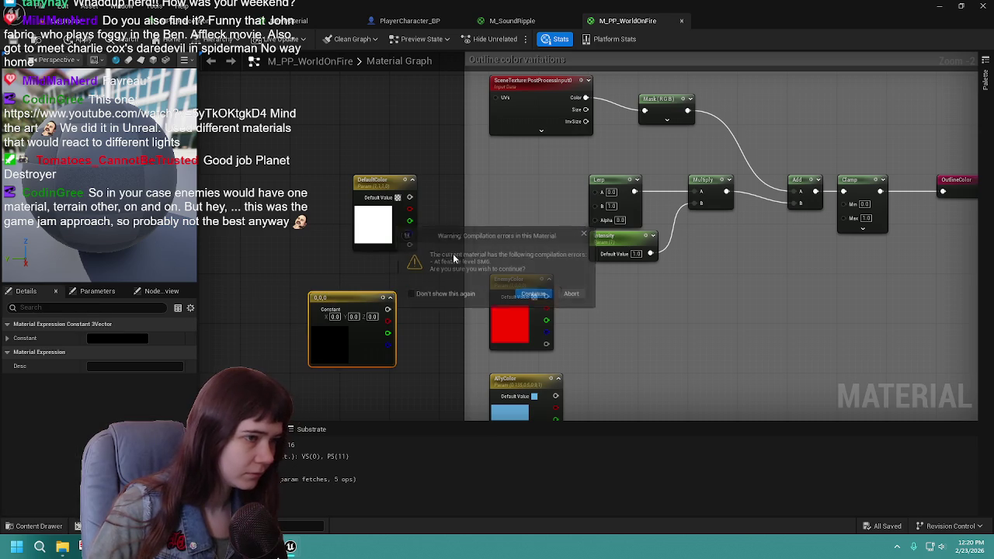
pyautogui.click(534, 297)
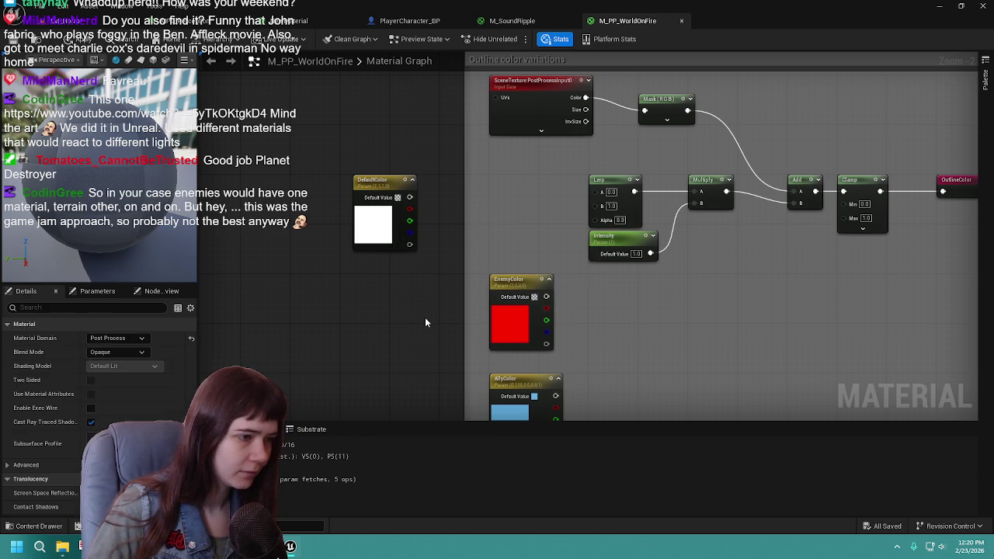
# Step: Add a Constant3Vector below DefaultColor and set it to pink E5238B
pyautogui.click(381, 241)
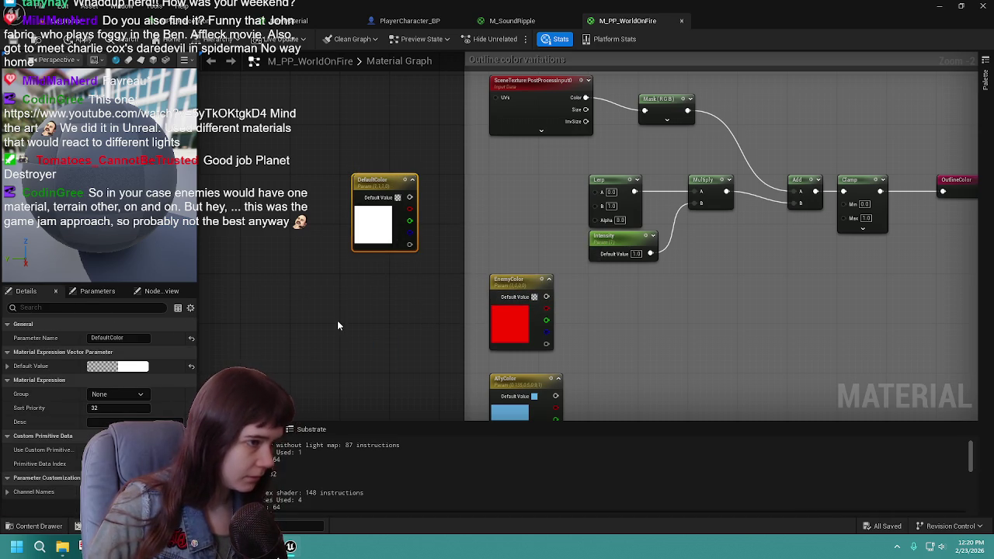
pyautogui.click(365, 295)
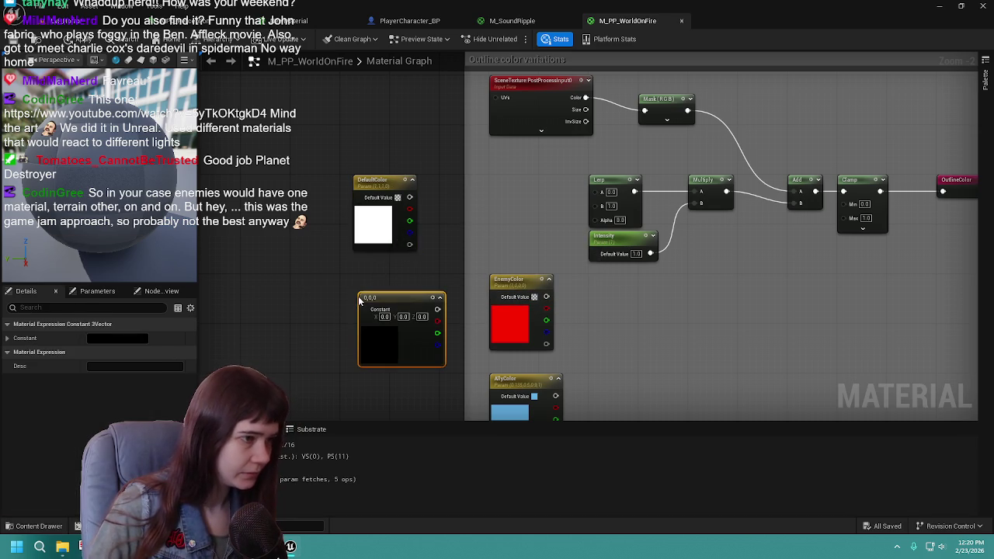
pyautogui.doubleClick(392, 303)
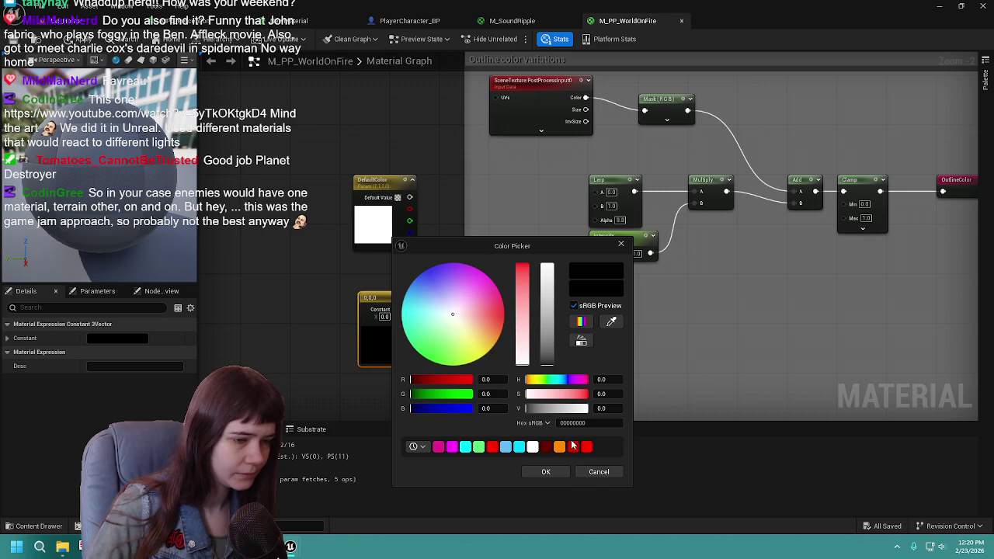
pyautogui.click(438, 447)
pyautogui.click(546, 471)
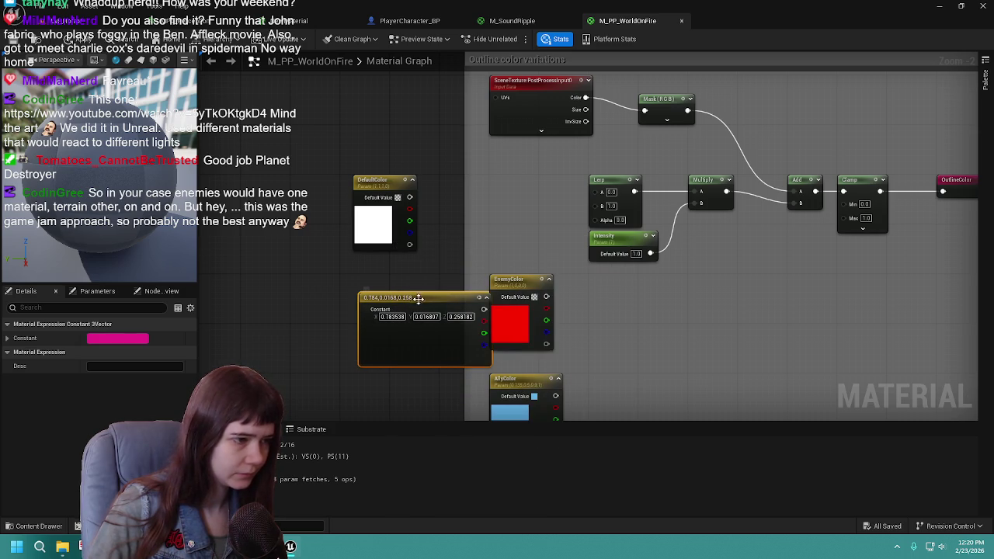
# Step: Convert the pink constant into a parameter named 'Daredevil color'
pyautogui.rightClick(418, 302)
pyautogui.click(478, 77)
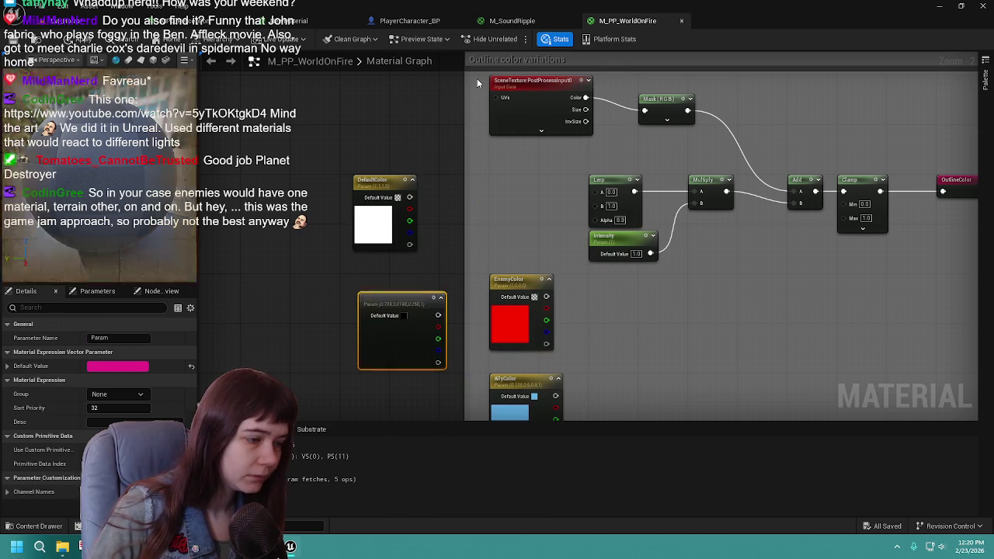
pyautogui.write('Darede')
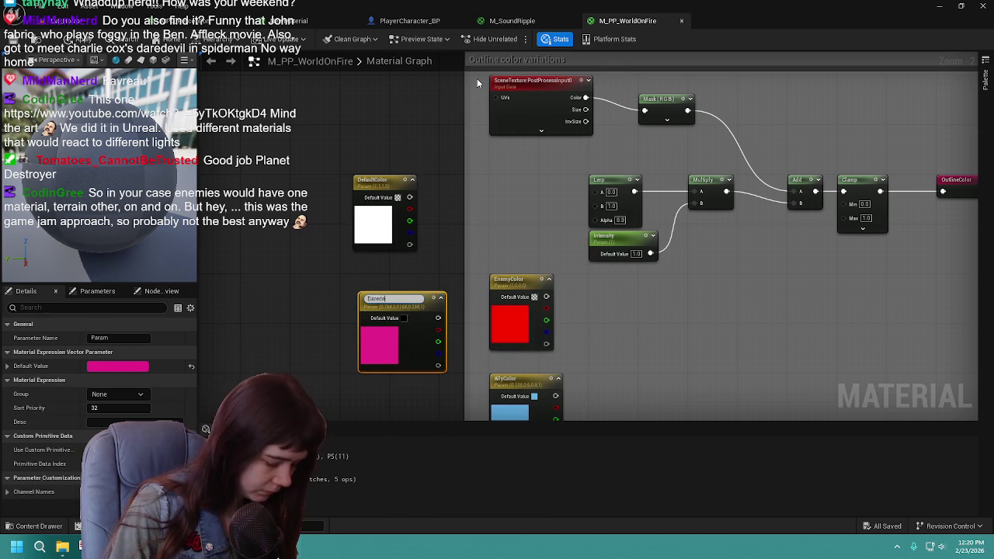
pyautogui.write('vil color')
pyautogui.press('Return')
pyautogui.moveTo(482, 152)
pyautogui.mouseDown()
pyautogui.moveTo(410, 336)
pyautogui.moveTo(462, 258)
pyautogui.moveTo(514, 238)
pyautogui.mouseUp()
# Step: Wire the pink Daredevil color parameter into the outline Lerp
pyautogui.click(420, 300)
pyautogui.moveTo(569, 197); pyautogui.dragTo(594, 206)
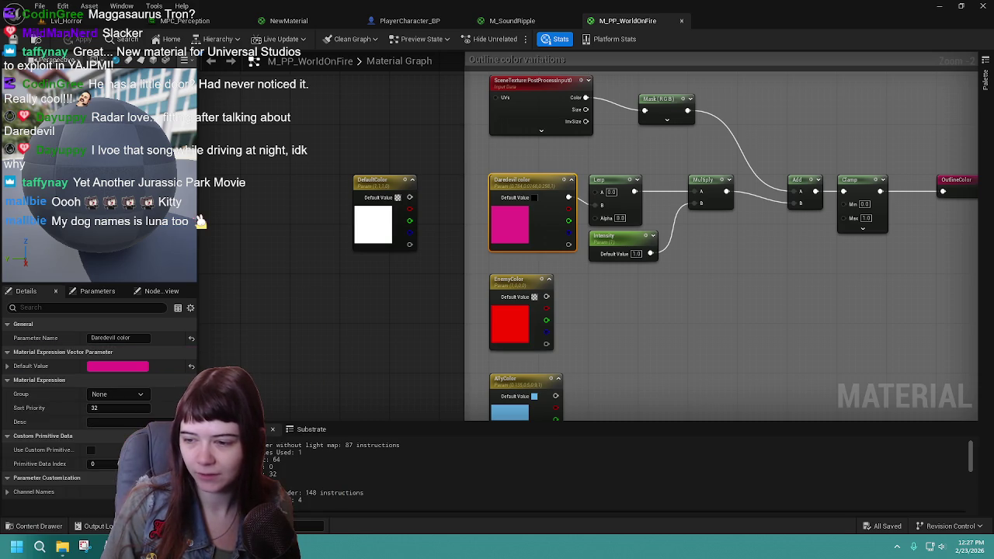
pyautogui.moveTo(712, 288); pyautogui.dragTo(608, 309)
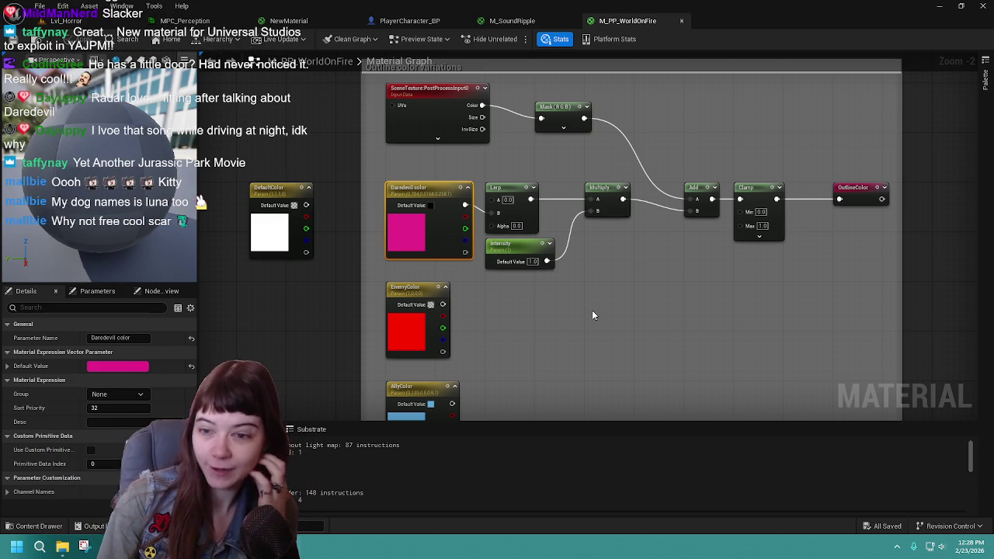
pyautogui.moveTo(608, 289)
pyautogui.mouseDown()
pyautogui.moveTo(627, 257)
pyautogui.moveTo(581, 271)
pyautogui.moveTo(655, 244)
pyautogui.moveTo(535, 244)
pyautogui.mouseUp()
pyautogui.click(542, 246)
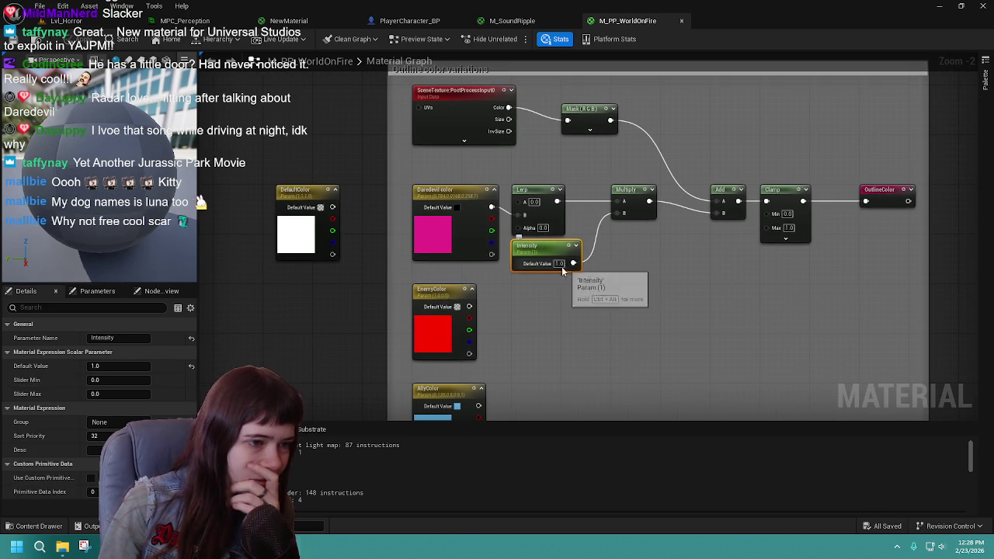
pyautogui.moveTo(606, 251); pyautogui.dragTo(597, 256)
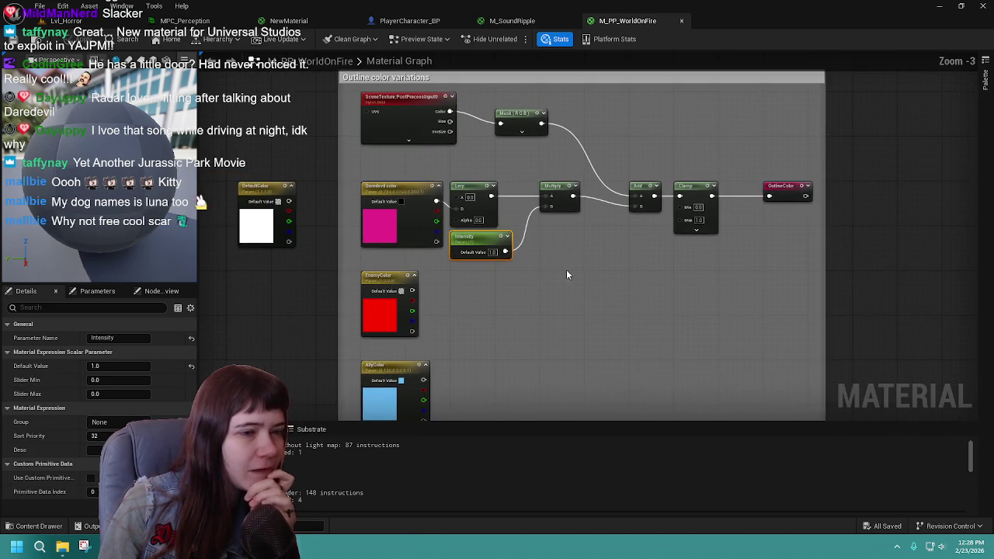
pyautogui.scroll(-1, 576, 267)
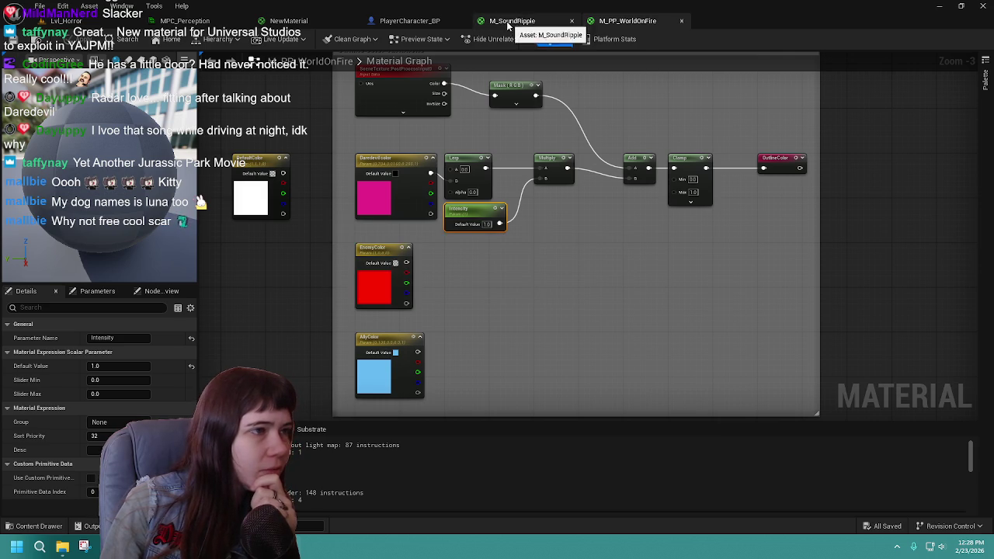
pyautogui.click(426, 23)
# Step: Open the Content Drawer on SecondSense > Echolocation and select SoundDetection_BP
pyautogui.click(588, 23)
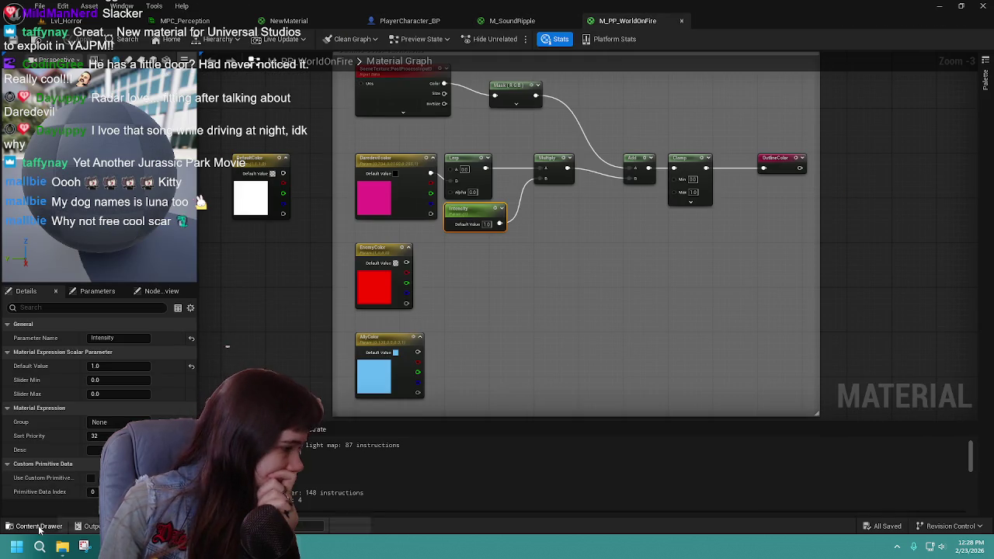
pyautogui.click(33, 525)
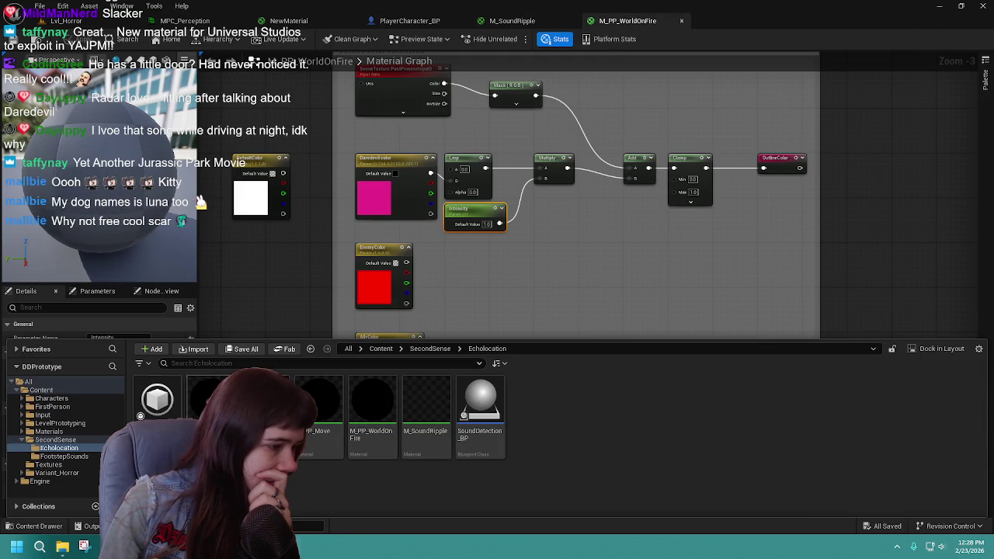
pyautogui.moveTo(381, 437)
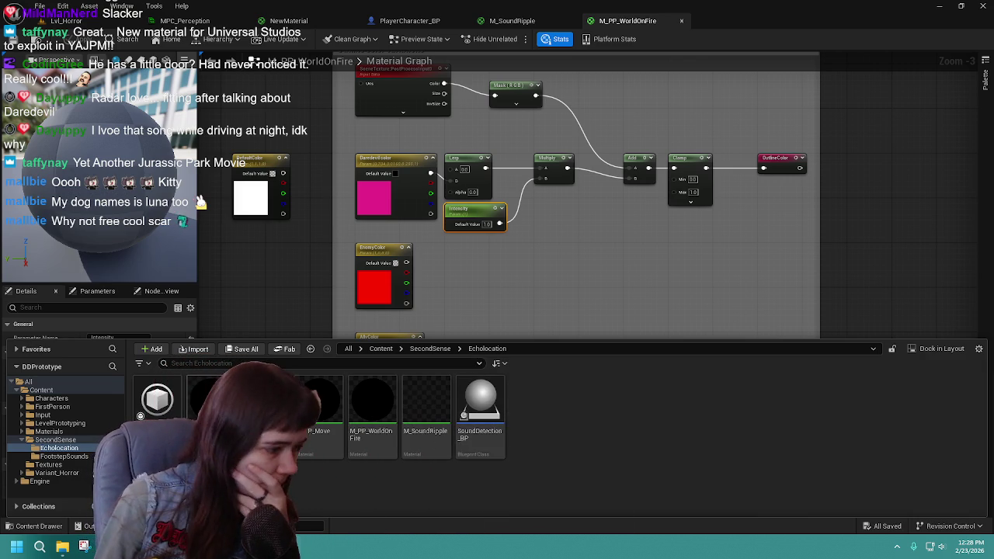
pyautogui.moveTo(480, 439)
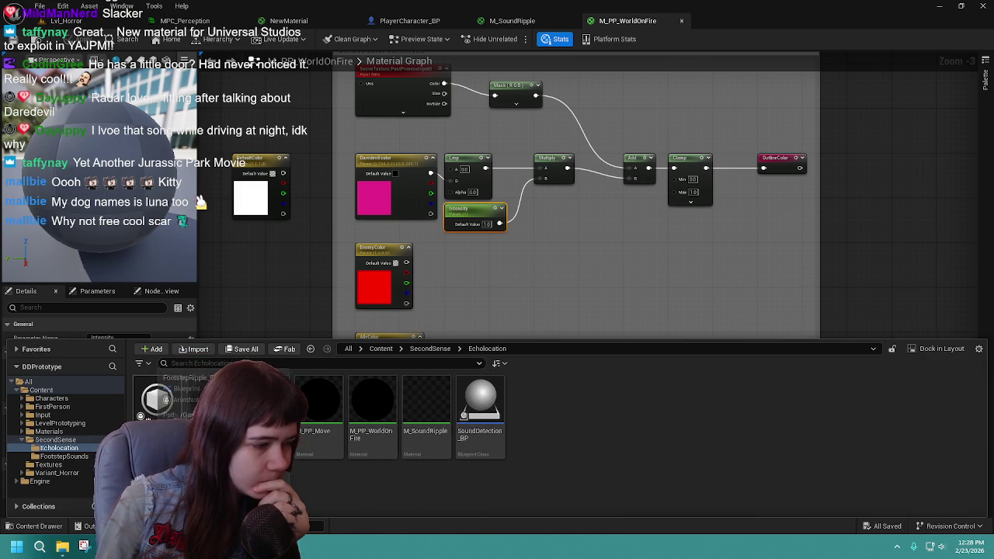
pyautogui.click(489, 442)
# Step: Open SoundDetection_BP and inspect its ExpandingDecal Timeline, material instance, radius and post-process nodes
pyautogui.doubleClick(489, 442)
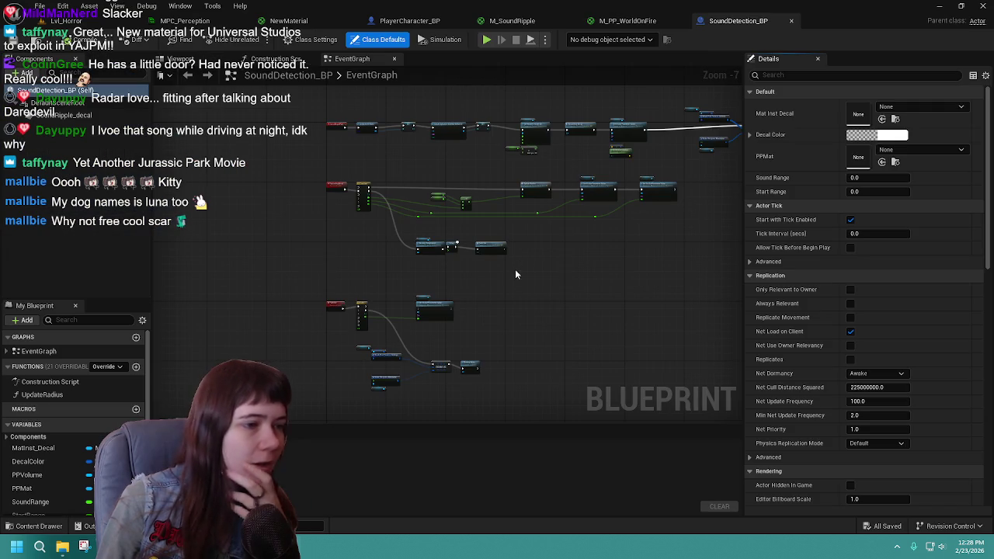
pyautogui.scroll(2, 513, 266)
pyautogui.moveTo(527, 234)
pyautogui.mouseDown()
pyautogui.moveTo(456, 161)
pyautogui.moveTo(497, 234)
pyautogui.mouseUp()
pyautogui.moveTo(593, 205)
pyautogui.mouseDown()
pyautogui.moveTo(394, 281)
pyautogui.moveTo(437, 268)
pyautogui.moveTo(556, 292)
pyautogui.mouseUp()
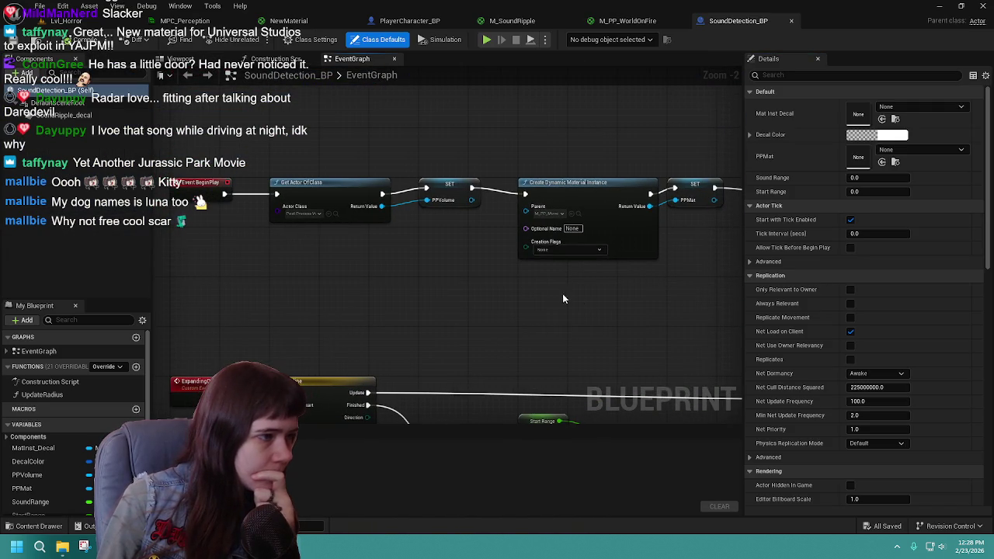
pyautogui.moveTo(676, 321)
pyautogui.mouseDown()
pyautogui.moveTo(328, 322)
pyautogui.moveTo(340, 202)
pyautogui.moveTo(242, 303)
pyautogui.mouseUp()
pyautogui.moveTo(722, 238)
pyautogui.mouseDown()
pyautogui.moveTo(418, 334)
pyautogui.moveTo(559, 244)
pyautogui.moveTo(555, 254)
pyautogui.moveTo(563, 252)
pyautogui.moveTo(342, 237)
pyautogui.mouseUp()
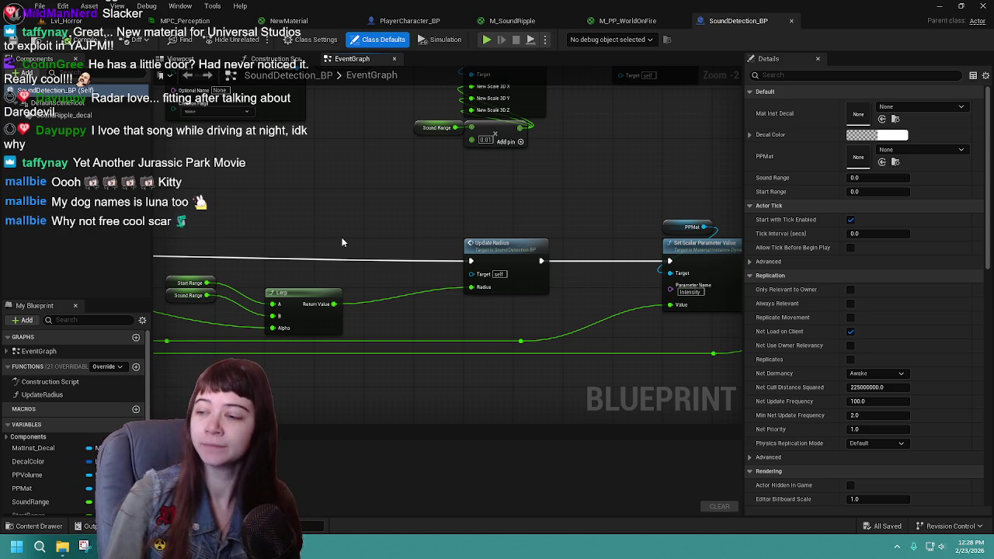
pyautogui.moveTo(309, 228)
pyautogui.mouseDown()
pyautogui.moveTo(362, 205)
pyautogui.moveTo(507, 194)
pyautogui.moveTo(476, 237)
pyautogui.moveTo(445, 244)
pyautogui.moveTo(500, 252)
pyautogui.moveTo(529, 243)
pyautogui.moveTo(504, 203)
pyautogui.moveTo(591, 176)
pyautogui.moveTo(494, 291)
pyautogui.moveTo(409, 277)
pyautogui.moveTo(466, 328)
pyautogui.moveTo(372, 350)
pyautogui.mouseUp()
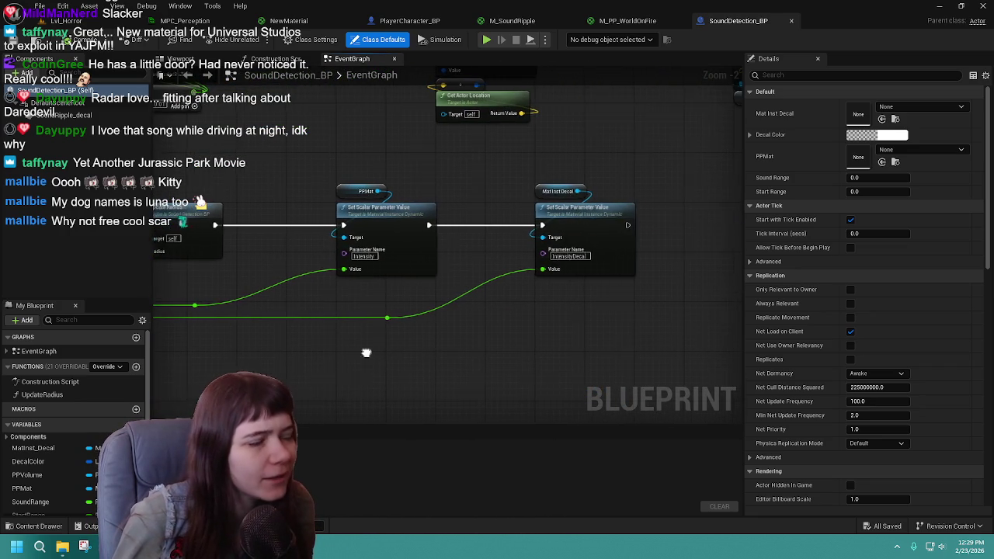
pyautogui.moveTo(274, 357)
pyautogui.mouseDown()
pyautogui.moveTo(613, 329)
pyautogui.moveTo(355, 319)
pyautogui.moveTo(583, 302)
pyautogui.mouseUp()
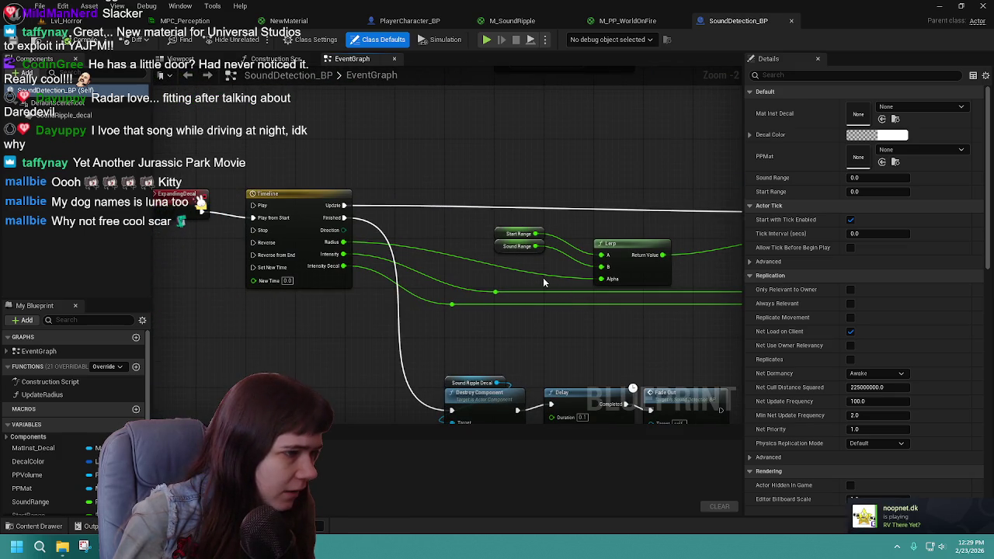
pyautogui.moveTo(446, 212); pyautogui.dragTo(471, 257)
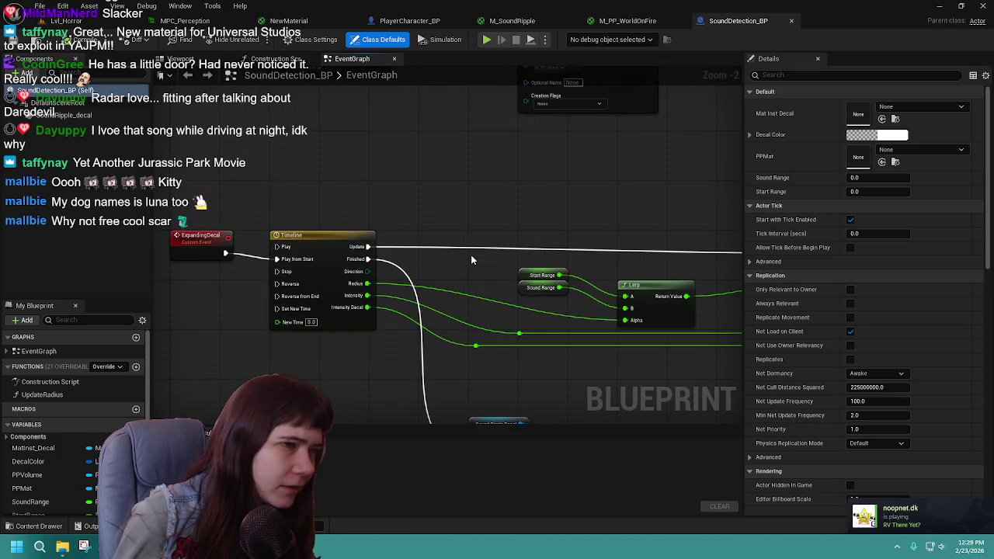
pyautogui.moveTo(519, 170)
pyautogui.mouseDown()
pyautogui.moveTo(515, 374)
pyautogui.moveTo(536, 303)
pyautogui.mouseUp()
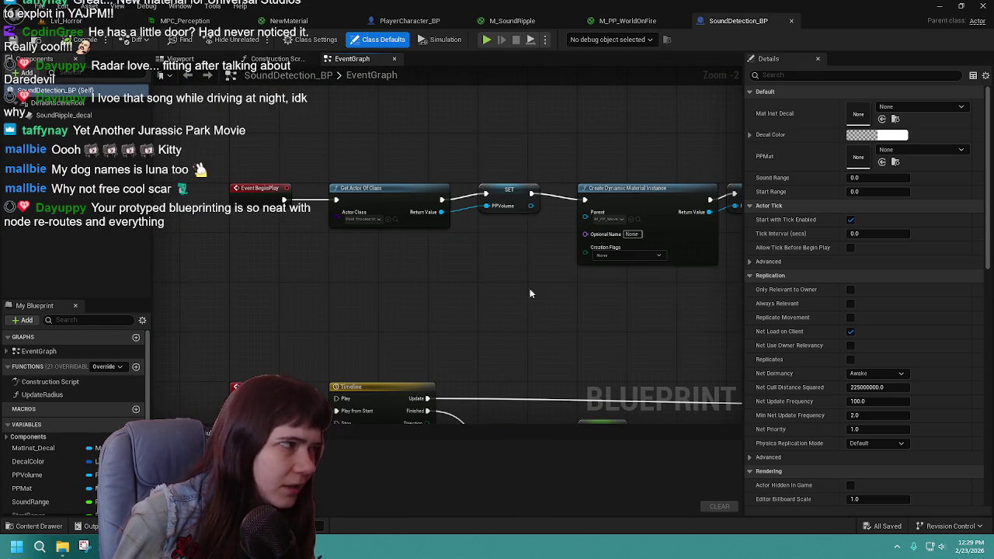
pyautogui.click(66, 21)
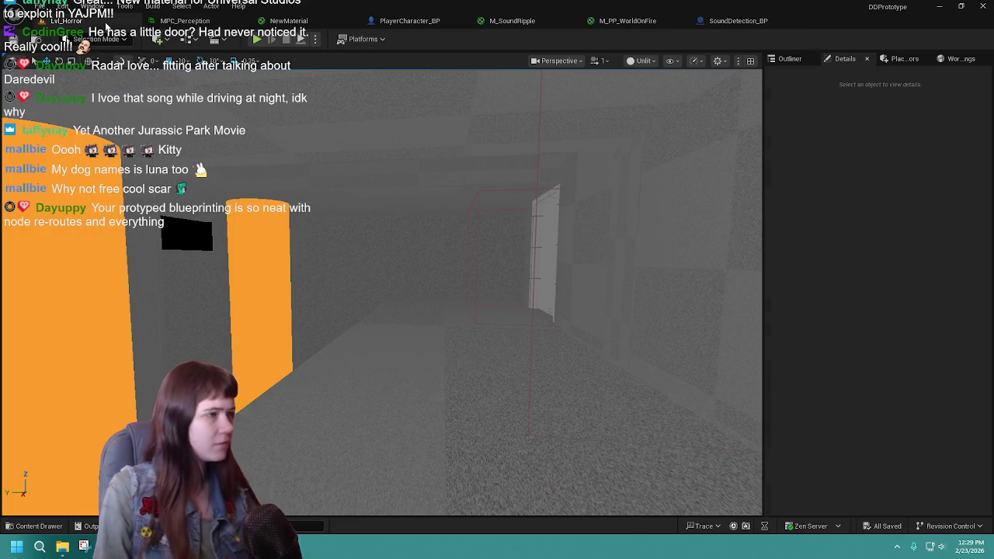
# Step: Play the level, walk forward into the room to see the echo outlines, then stop
pyautogui.click(255, 40)
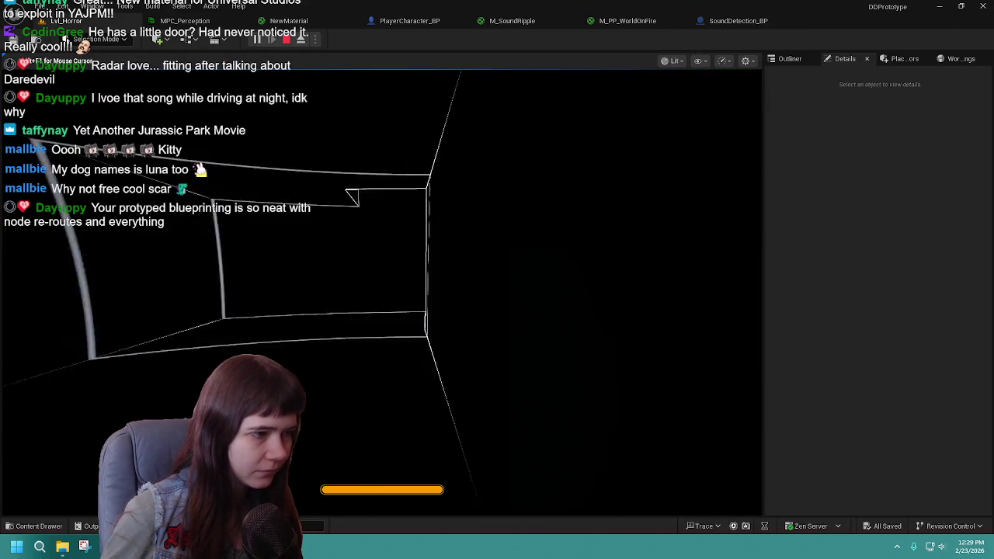
pyautogui.press('w')
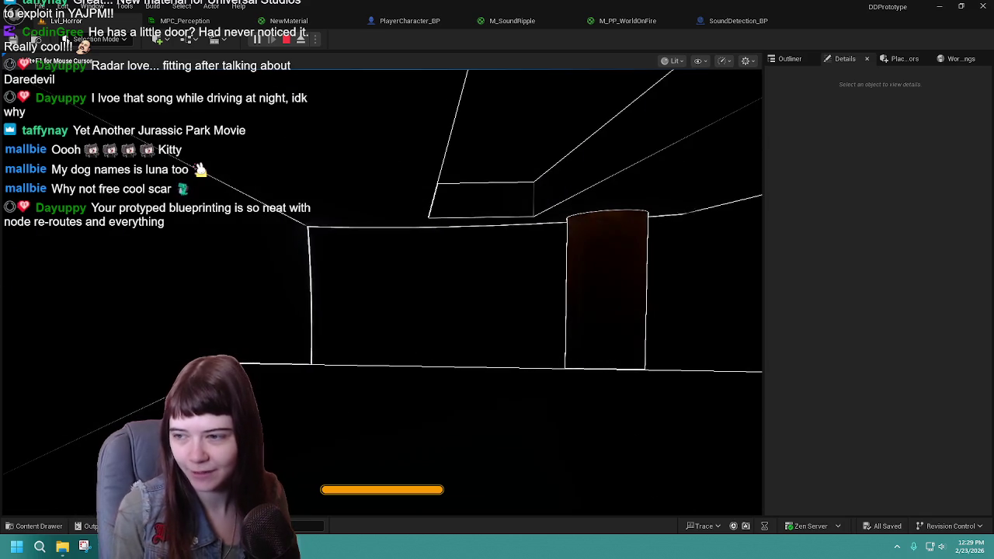
pyautogui.moveTo(380, 292)
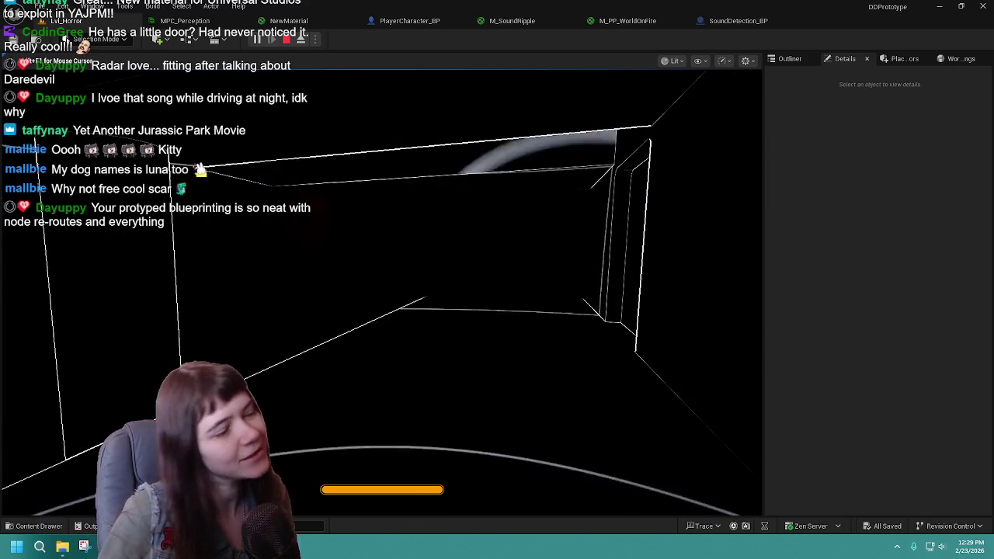
pyautogui.press('Escape')
pyautogui.click(34, 526)
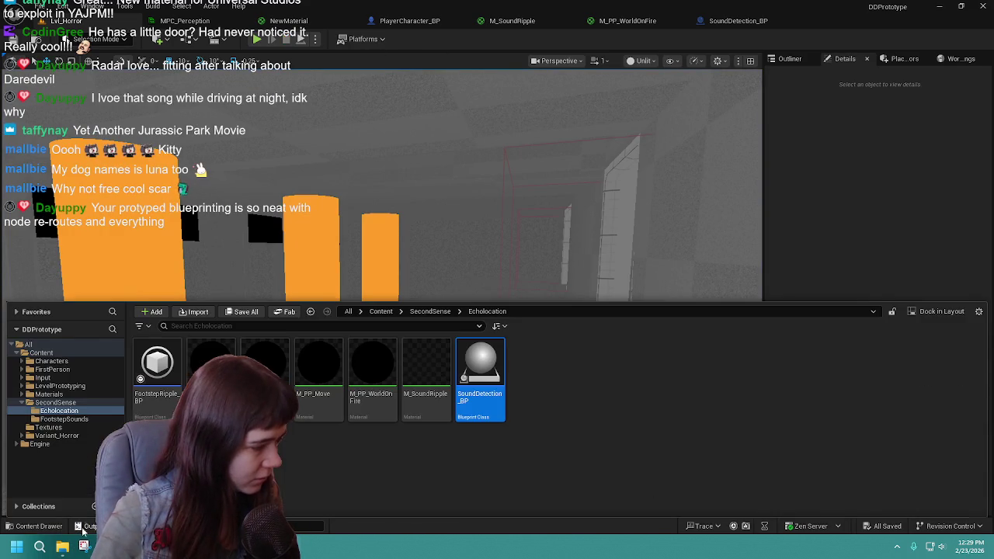
# Step: Set FootstepRipple_BP's SpawnActor Sound Detection BP Decal Color to pink and compile
pyautogui.doubleClick(153, 365)
pyautogui.moveTo(657, 312)
pyautogui.mouseDown()
pyautogui.moveTo(545, 309)
pyautogui.moveTo(477, 262)
pyautogui.moveTo(701, 251)
pyautogui.mouseUp()
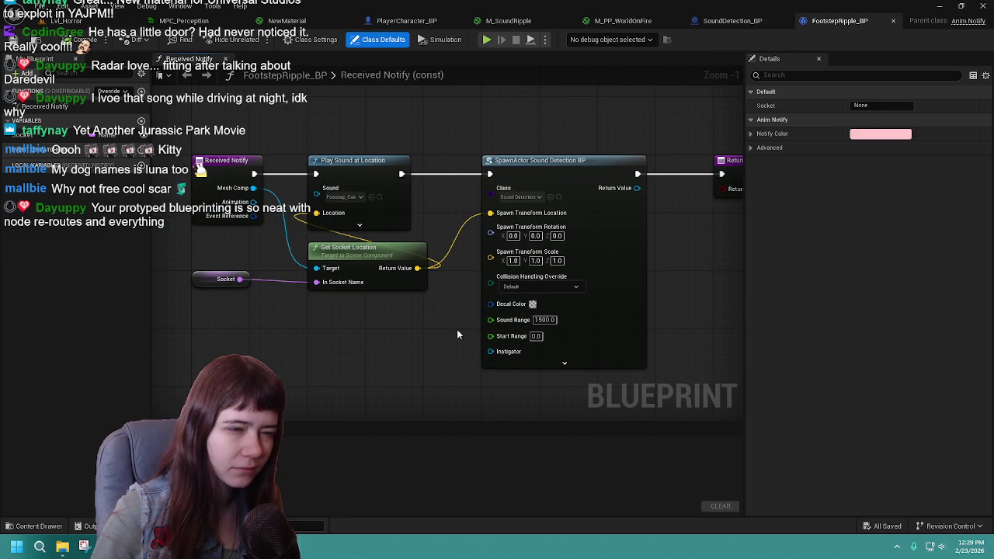
pyautogui.click(619, 228)
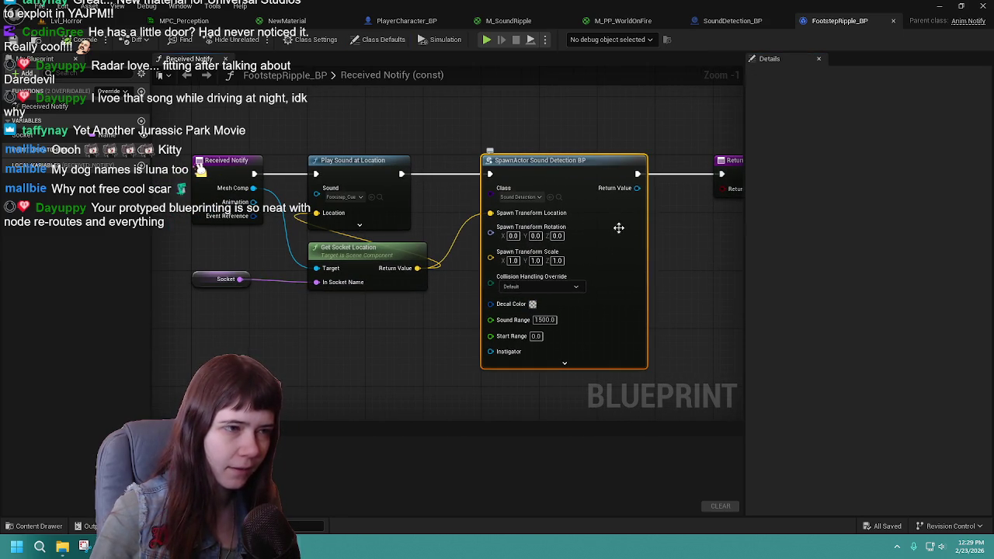
pyautogui.click(533, 304)
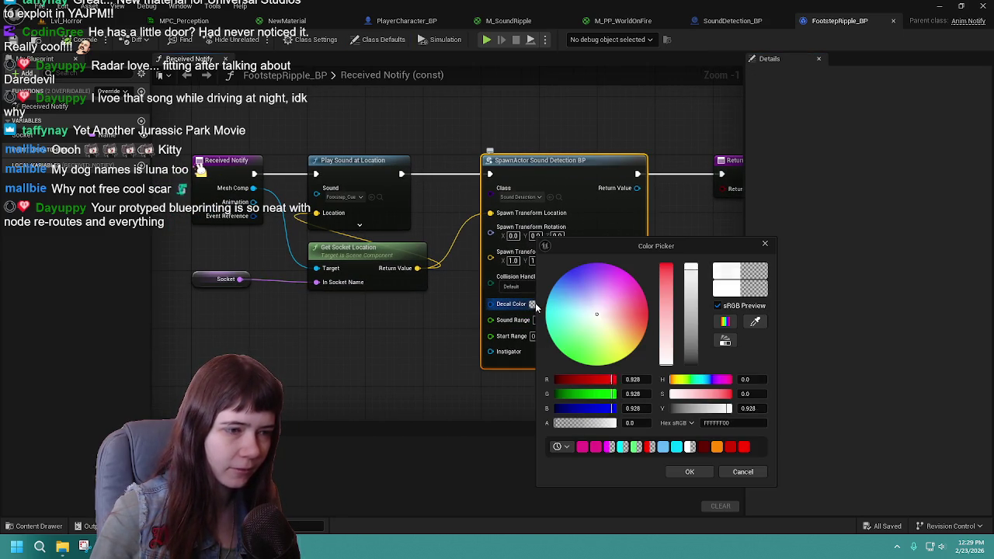
pyautogui.click(587, 448)
pyautogui.click(689, 471)
pyautogui.moveTo(389, 404)
pyautogui.mouseDown()
pyautogui.moveTo(448, 338)
pyautogui.moveTo(440, 340)
pyautogui.mouseUp()
pyautogui.scroll(-1, 422, 342)
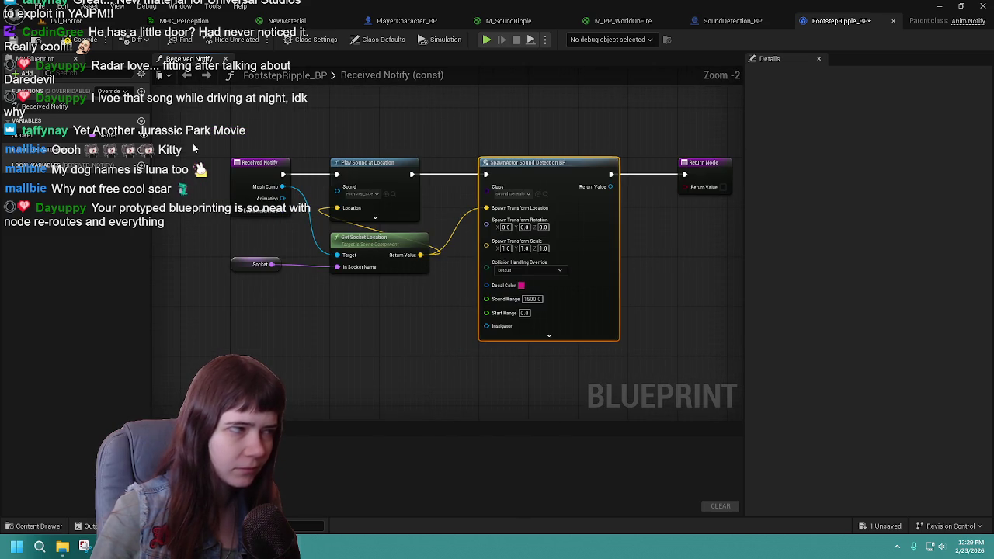
pyautogui.click(28, 45)
pyautogui.click(105, 20)
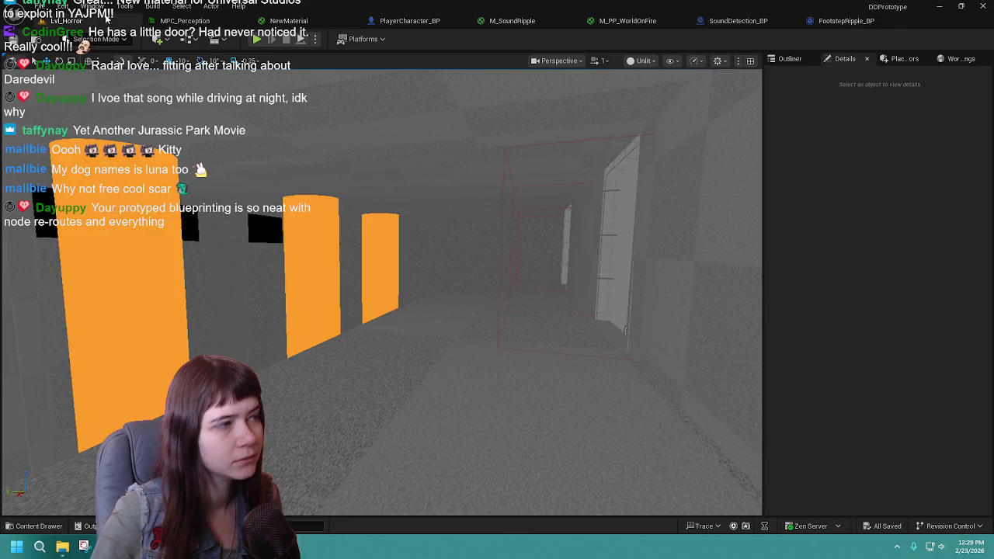
# Step: Start a playtest, eject with F8 to view the character, then repossess it
pyautogui.click(258, 40)
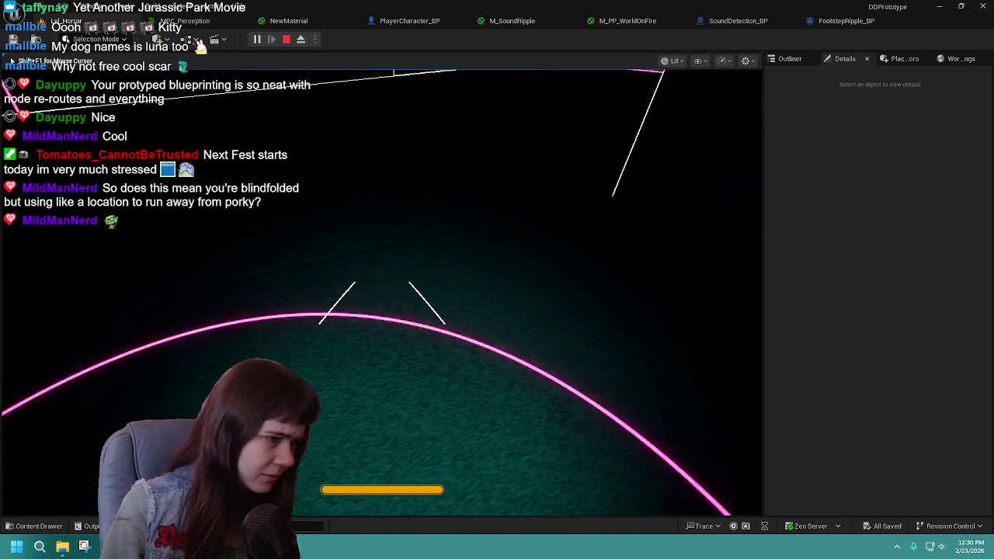
pyautogui.press('F8')
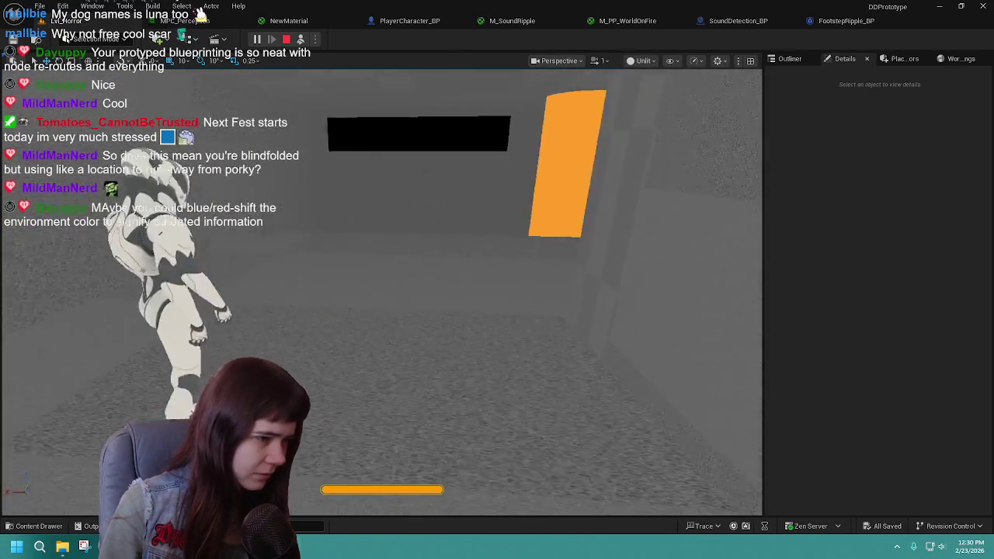
pyautogui.scroll(3, 399, 317)
pyautogui.press('F8')
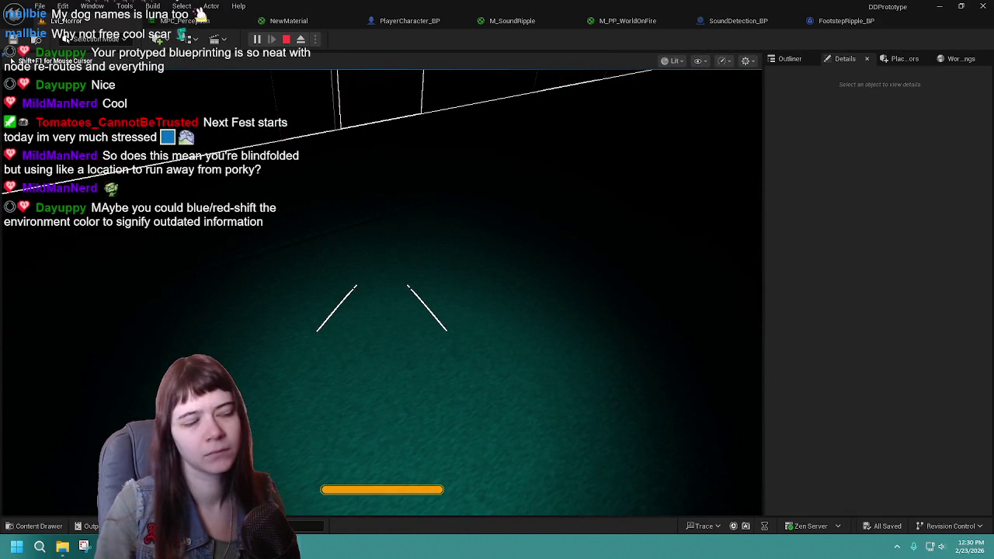
# Step: Walk toward the walls to emit ripples, eject to pull the camera back, and repossess
pyautogui.press('w')
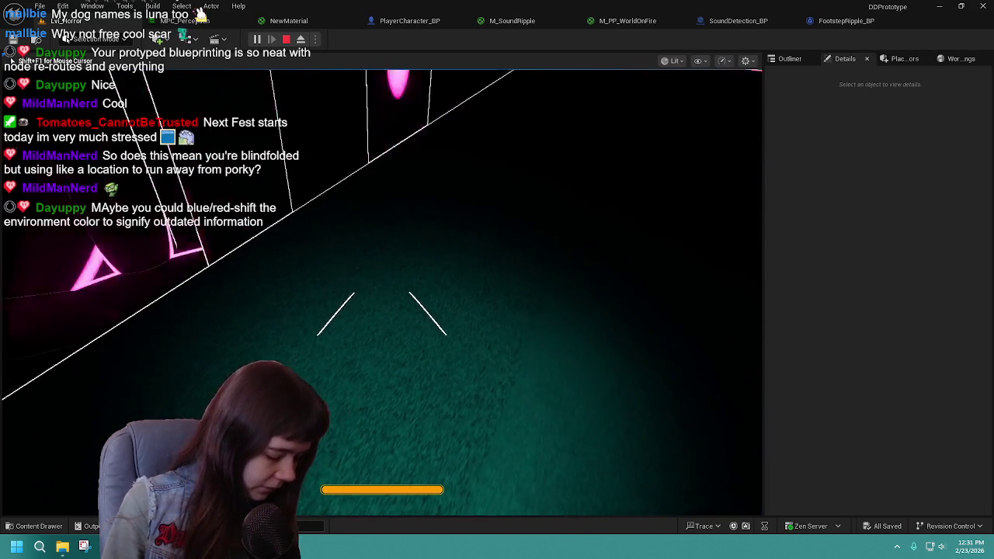
pyautogui.press('F8')
pyautogui.scroll(-2, 380, 292)
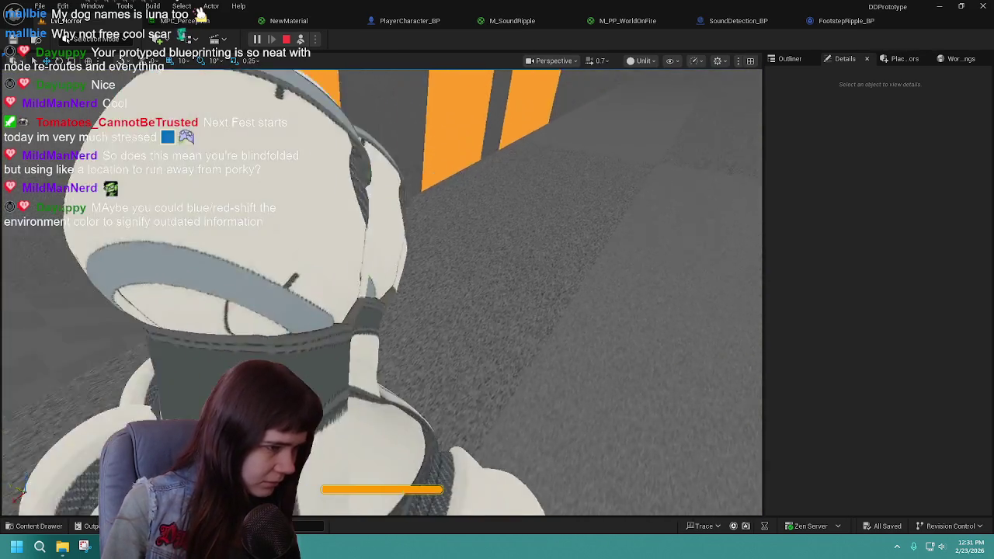
pyautogui.press('s')
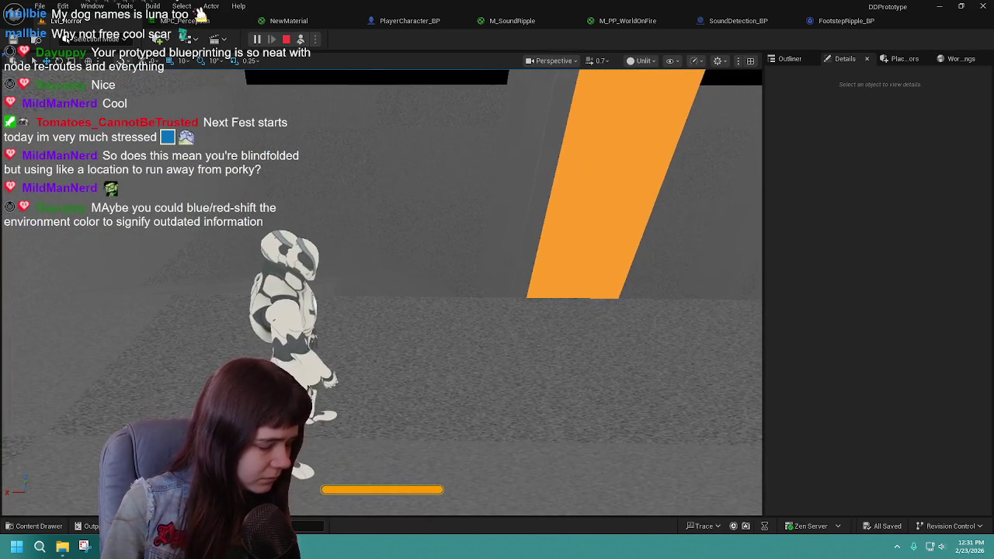
pyautogui.press('F8')
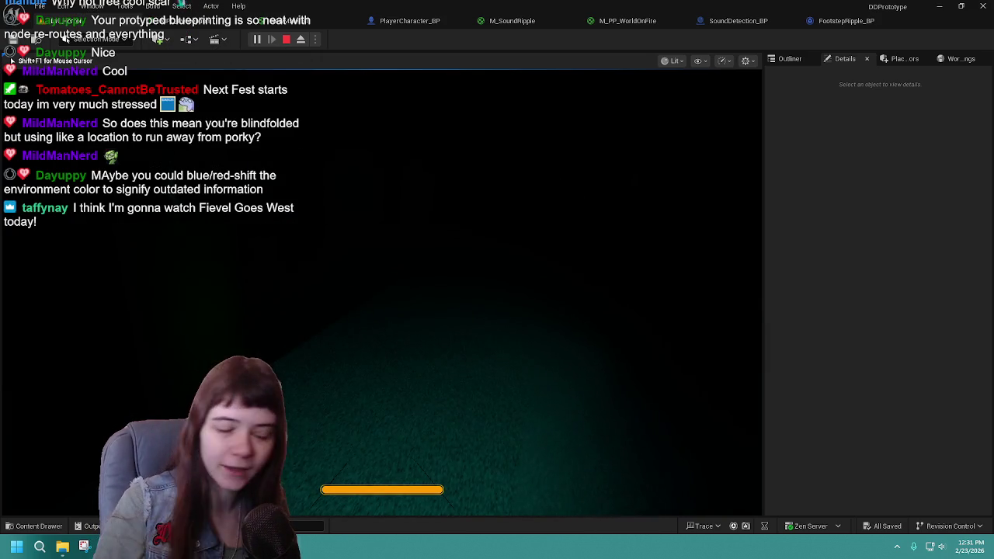
# Step: Walk through the dark corridors and pillared area as ripples outline them, then end the playtest
pyautogui.press('w')
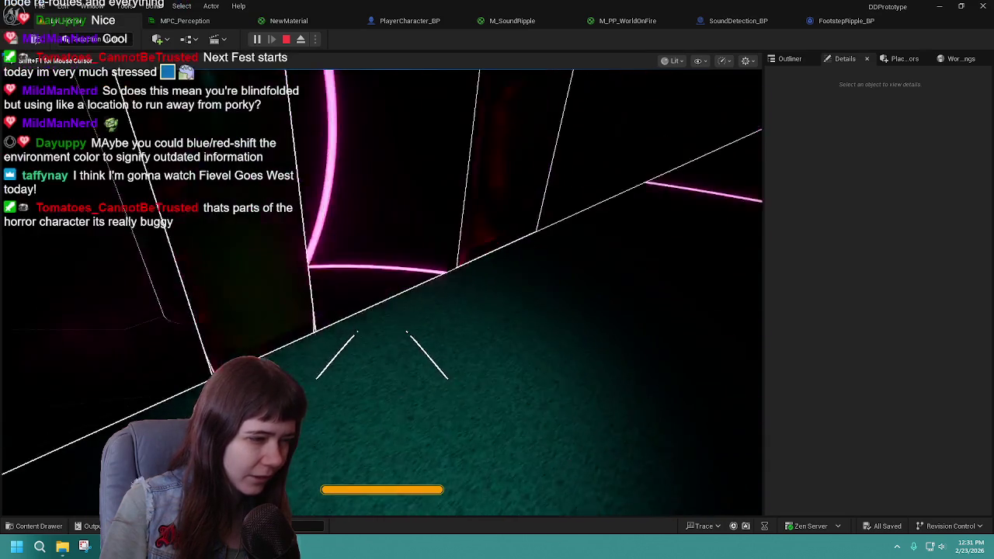
pyautogui.press('w')
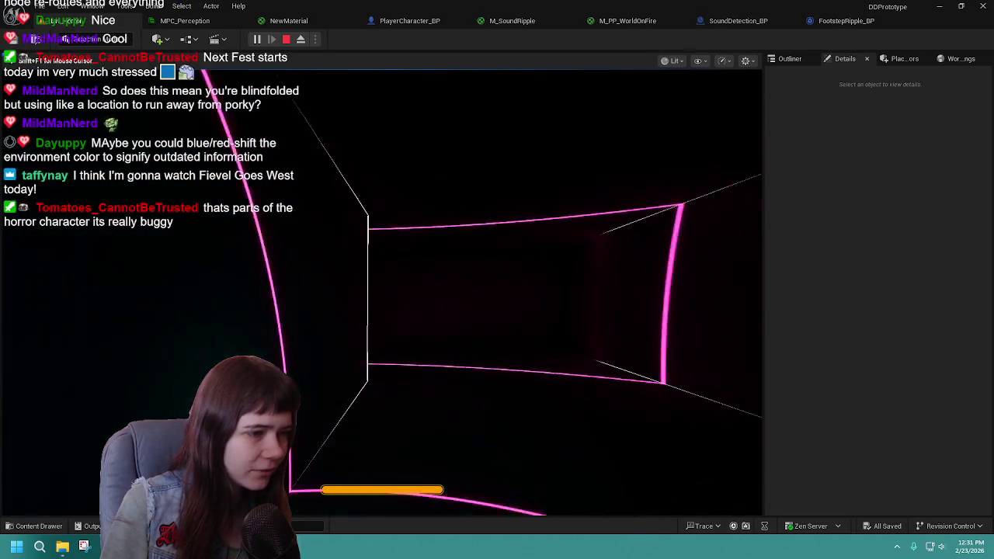
pyautogui.press('w')
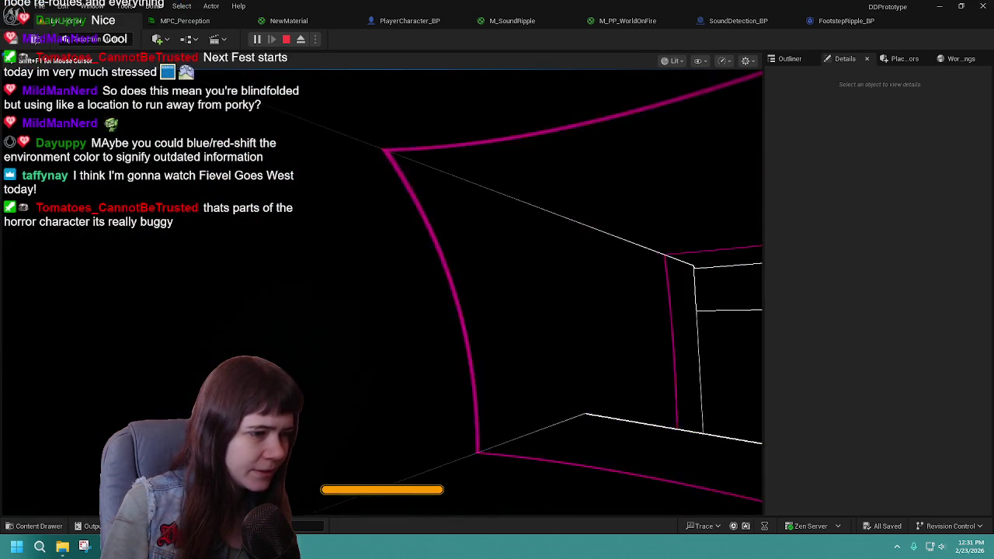
pyautogui.press('w')
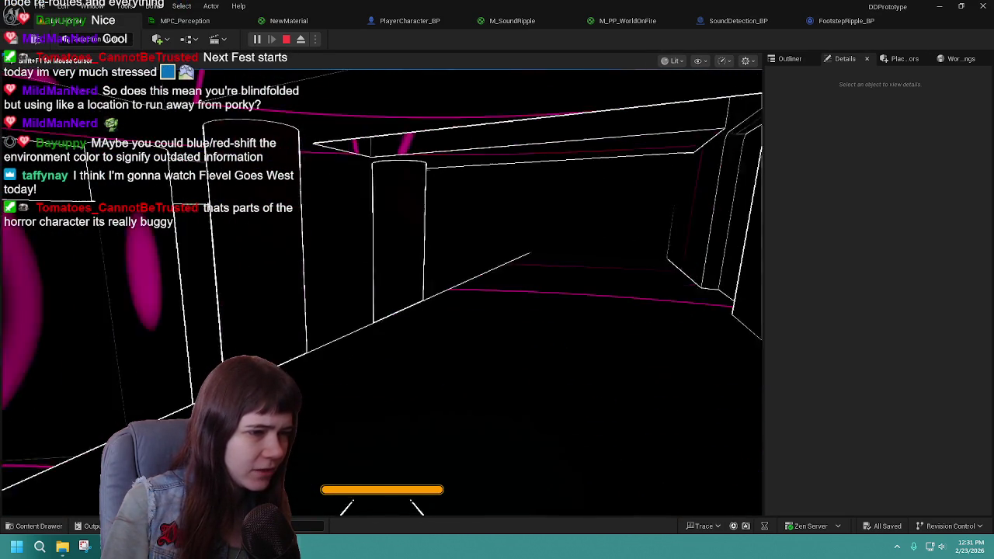
pyautogui.press('w')
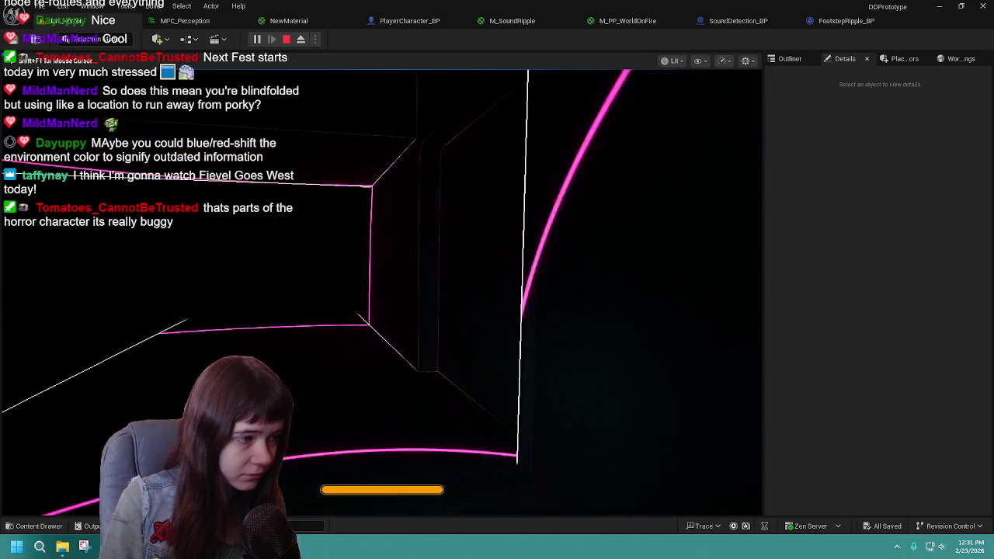
pyautogui.press('w')
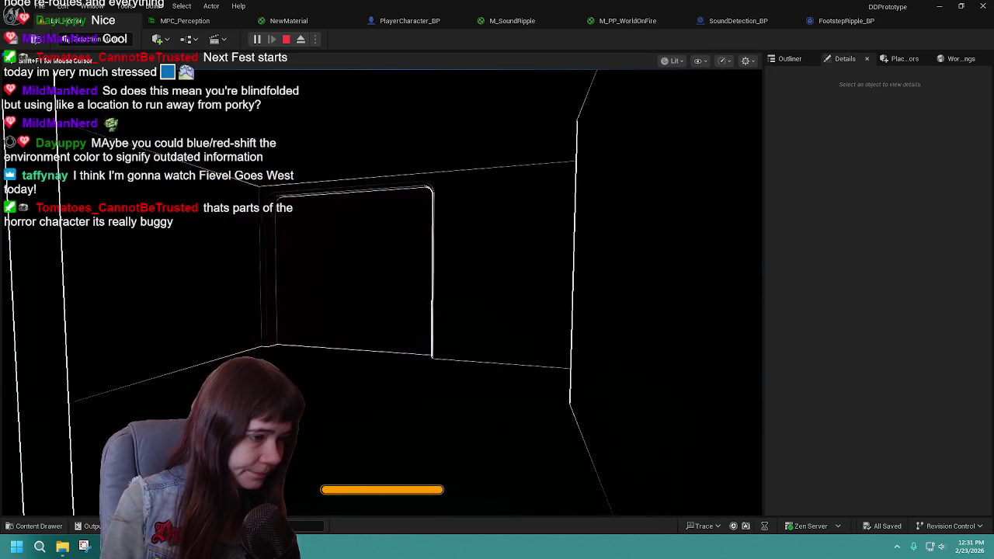
pyautogui.press('w')
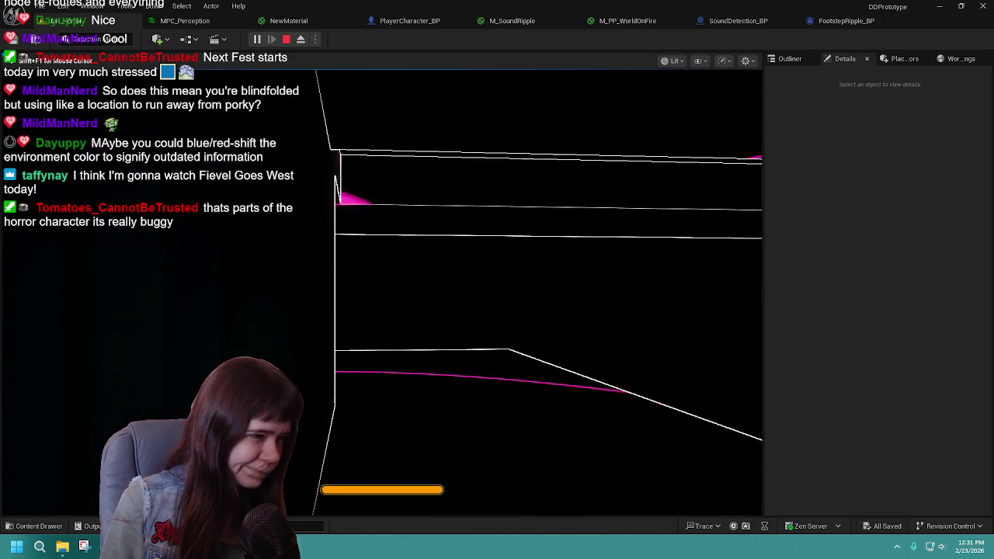
pyautogui.press('w')
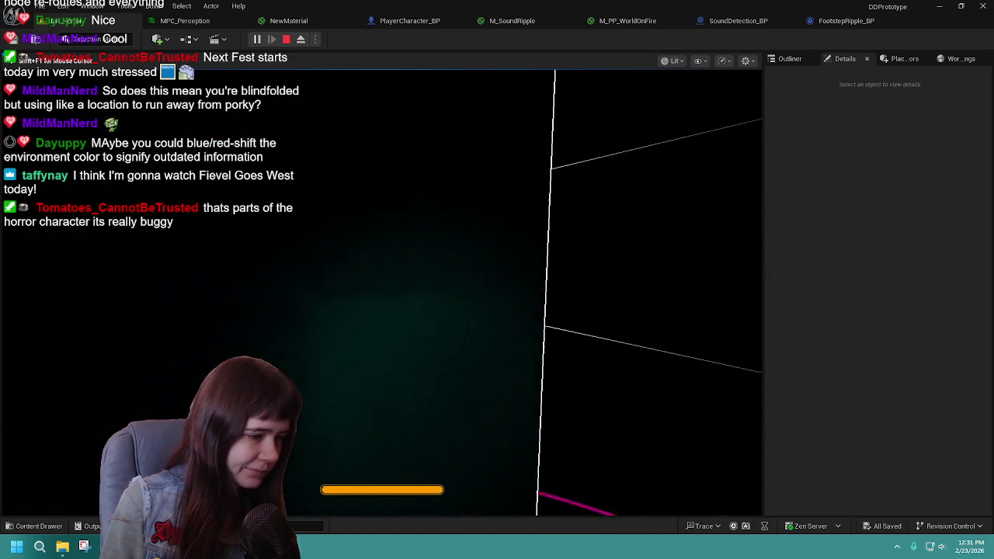
pyautogui.press('w')
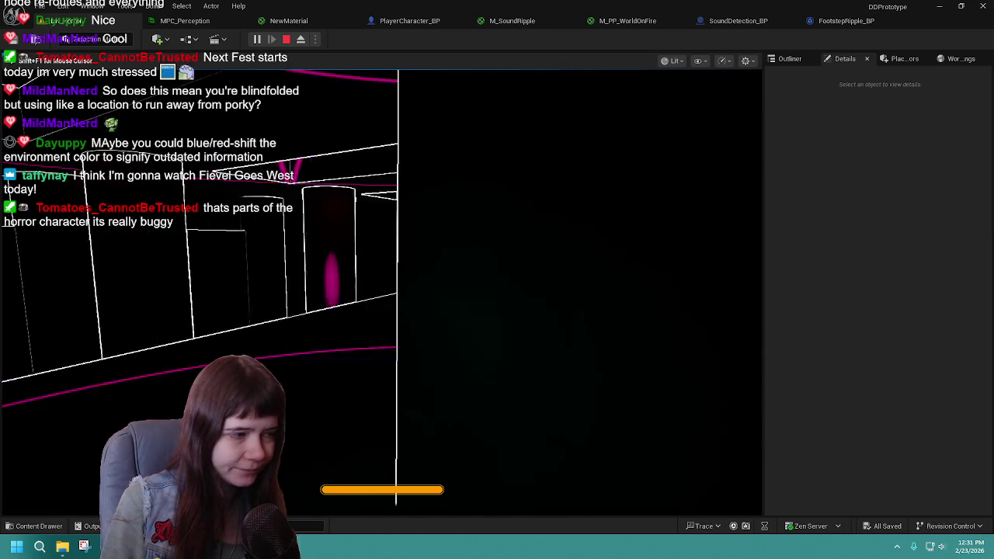
pyautogui.press('w')
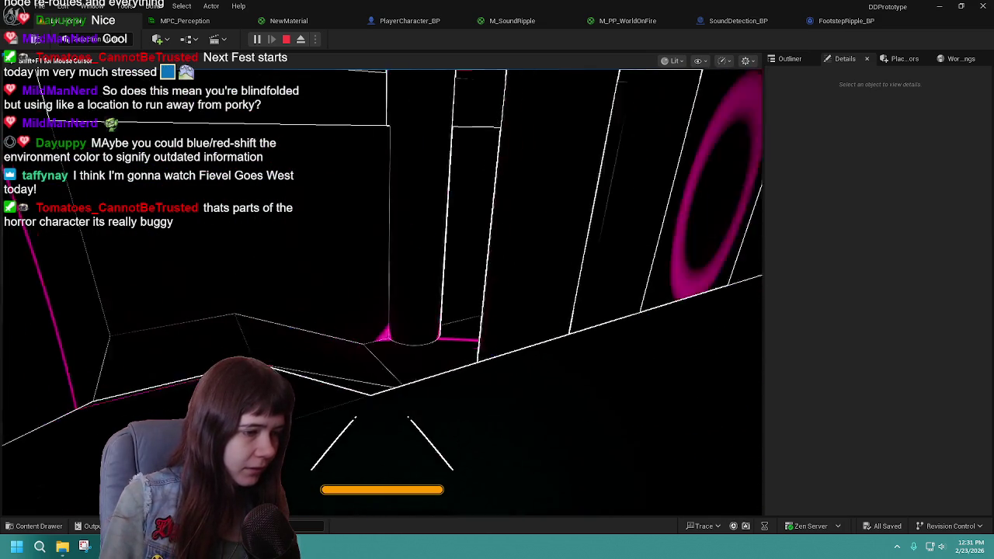
pyautogui.press('Escape')
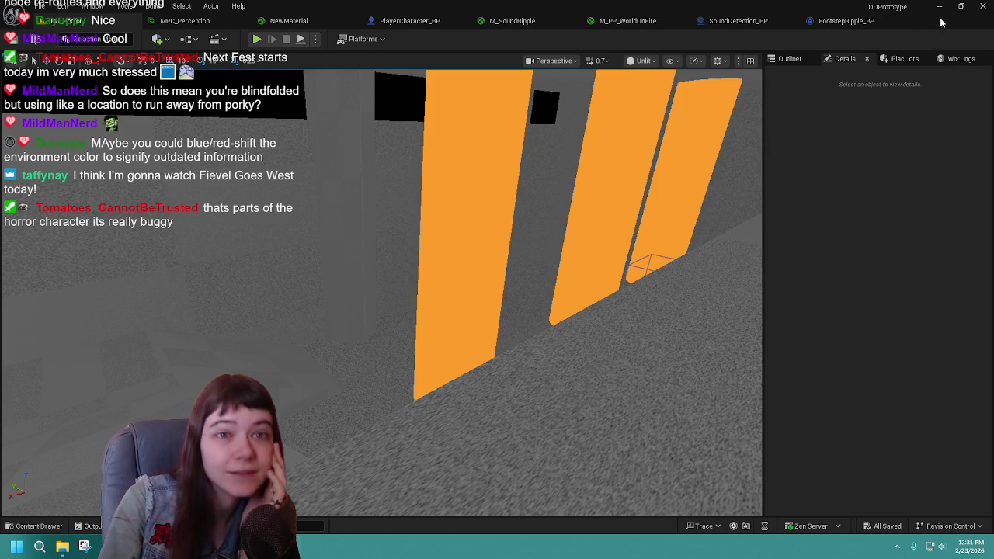
pyautogui.click(984, 6)
# Step: Apply the M_SoundRipple material changes, dismiss the compilation warnings, and switch to the desktop
pyautogui.click(514, 296)
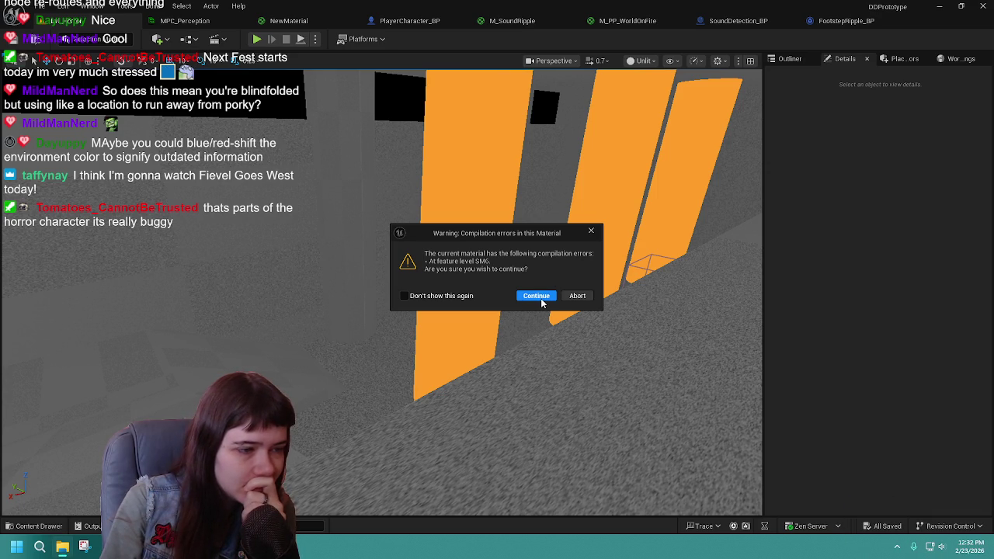
pyautogui.click(591, 233)
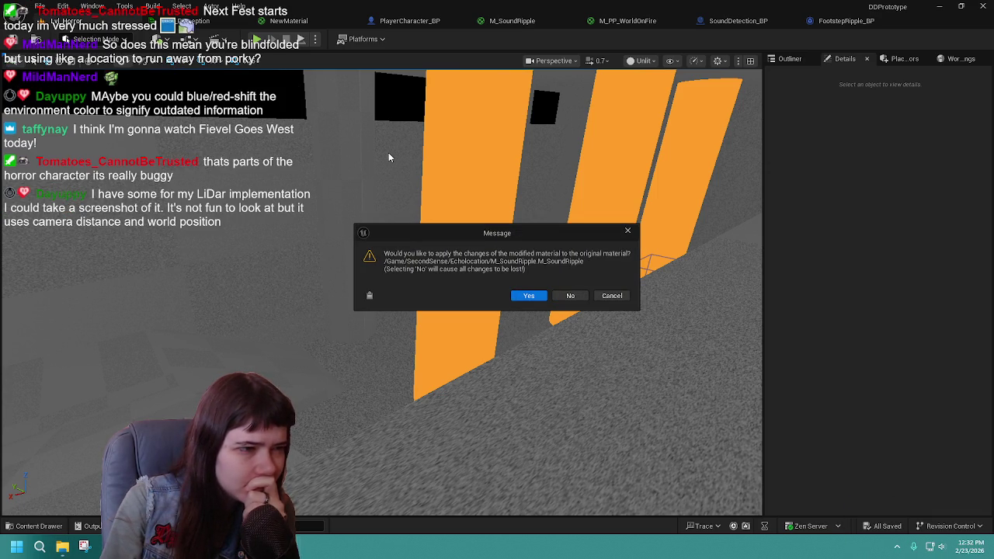
pyautogui.click(529, 296)
pyautogui.click(534, 387)
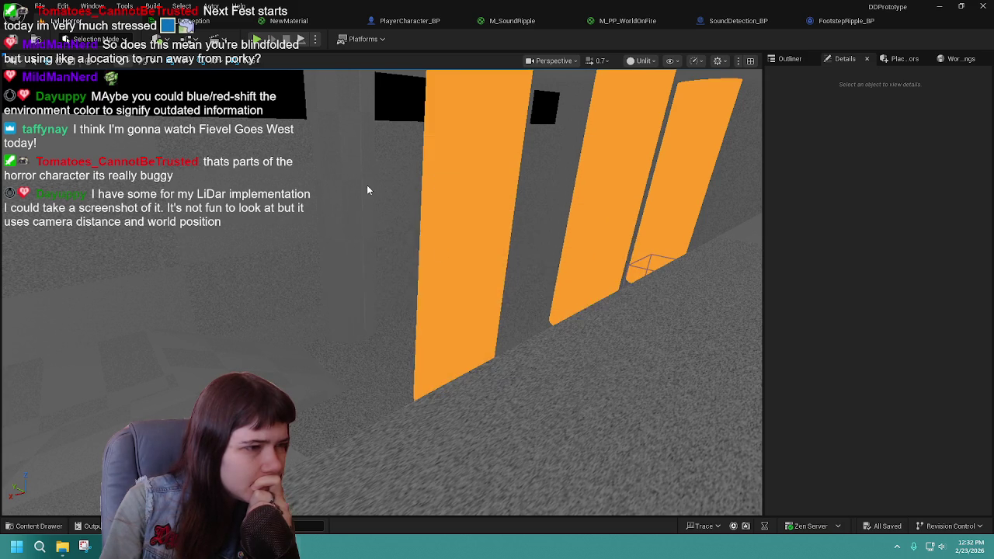
pyautogui.click(529, 296)
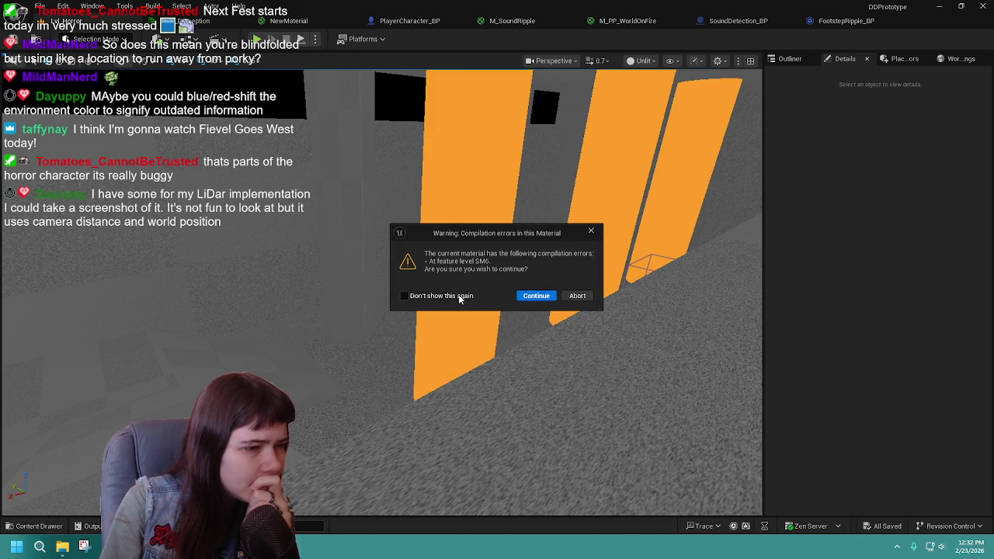
pyautogui.click(591, 231)
pyautogui.press('super+d')
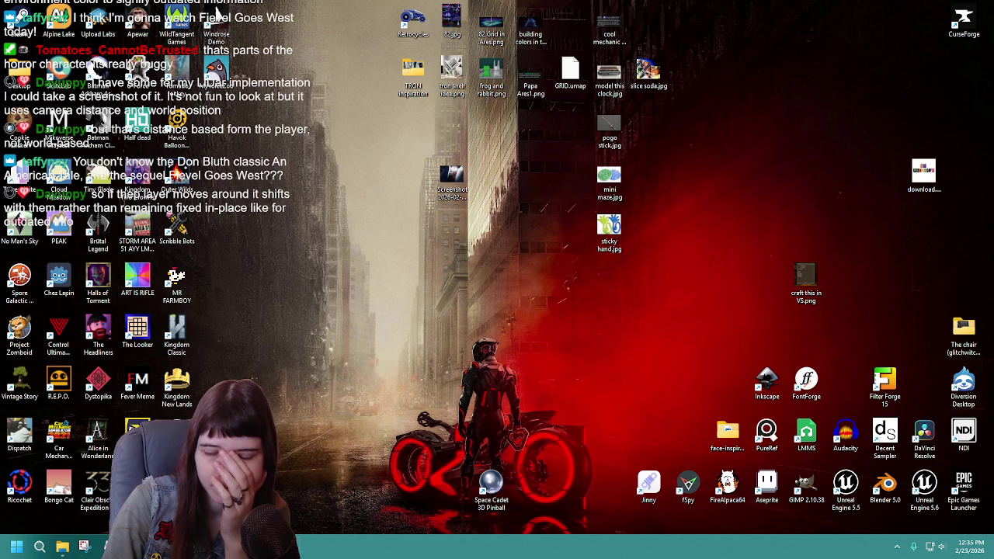
pyautogui.click(846, 486)
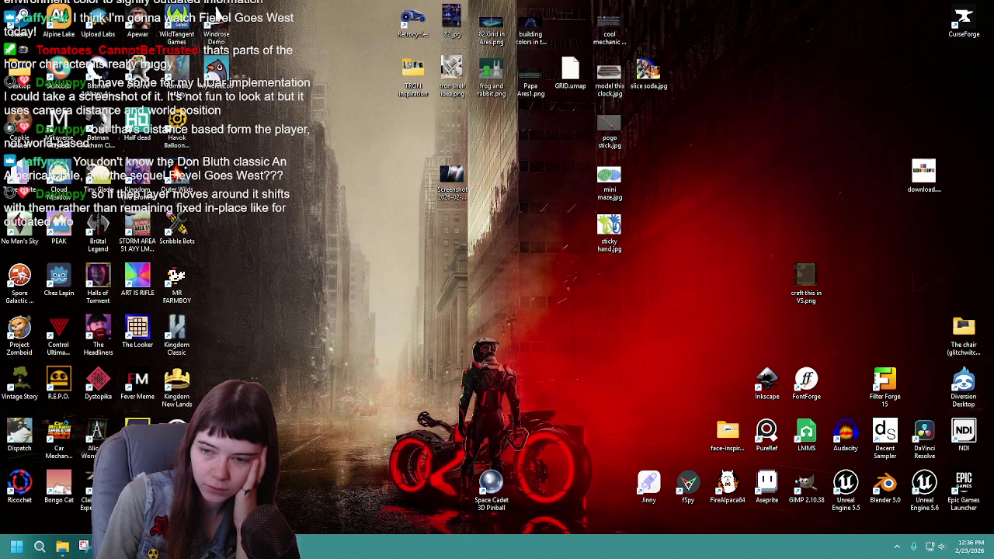
# Step: Open the Epic Games Launcher, look through the Library projects and Fab Library, then close it
pyautogui.doubleClick(963, 486)
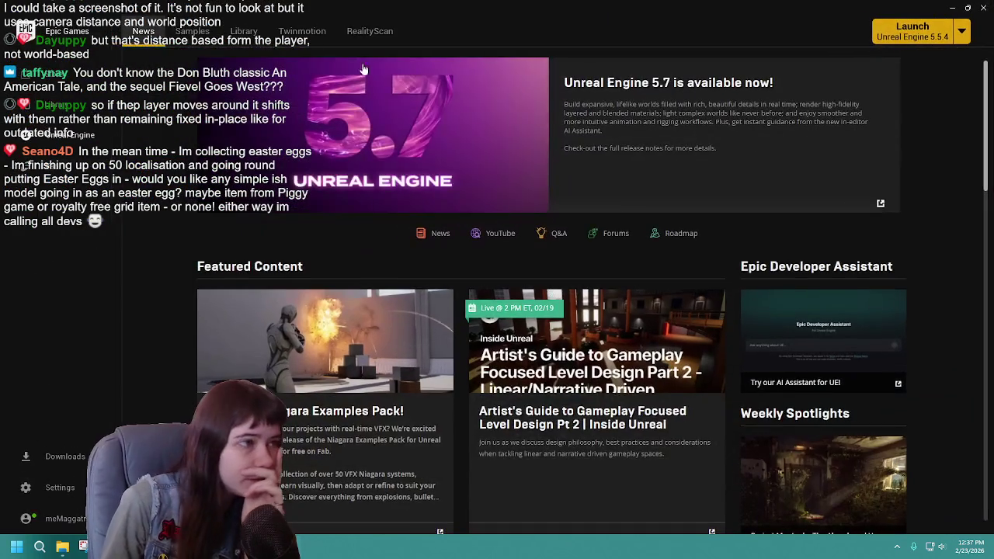
pyautogui.click(239, 30)
pyautogui.scroll(-6, 565, 376)
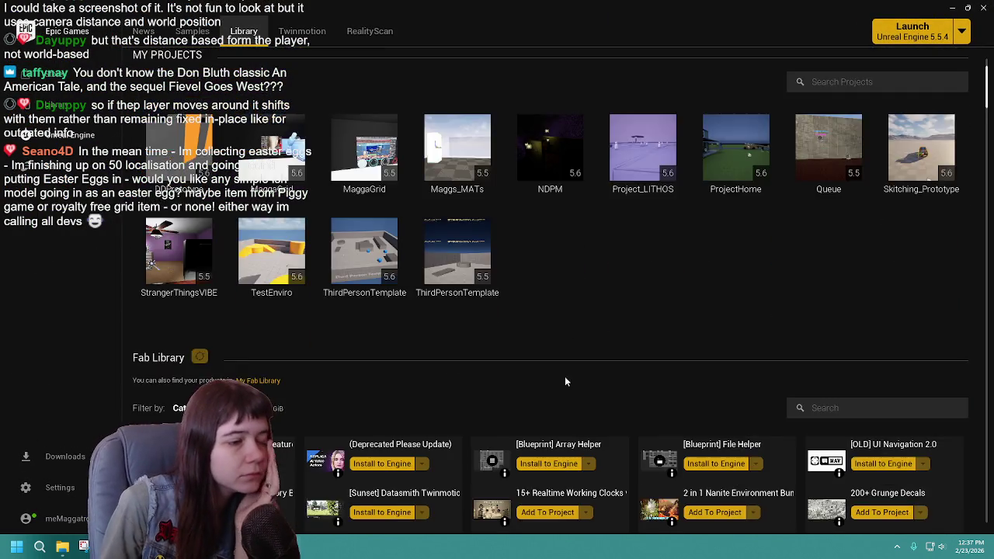
pyautogui.click(847, 158)
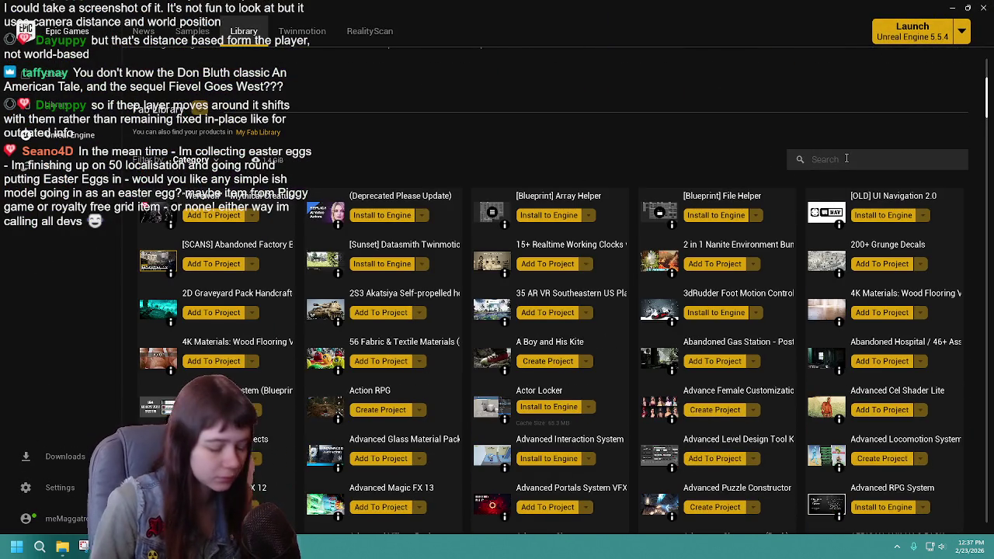
pyautogui.click(985, 7)
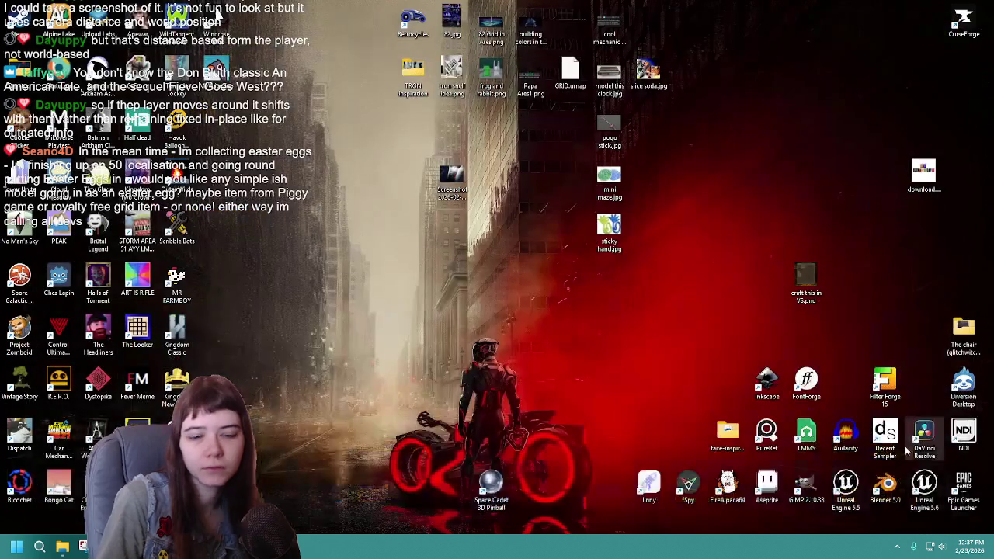
# Step: Launch Unreal Engine 5.5 from its desktop shortcut and wait for the Project Browser
pyautogui.doubleClick(850, 503)
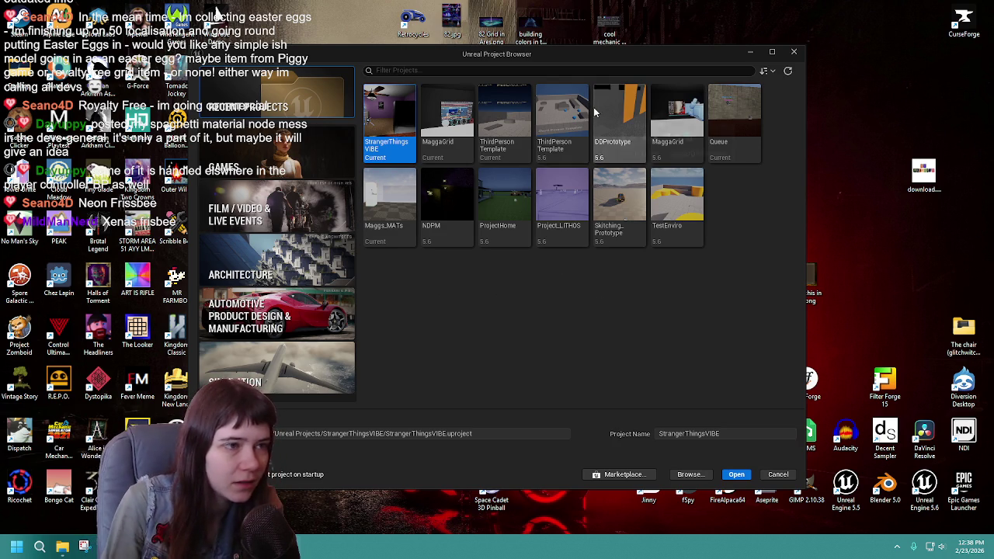
# Step: Try opening the TestEnviro project and dismiss the newer engine version warning
pyautogui.click(697, 209)
pyautogui.click(737, 474)
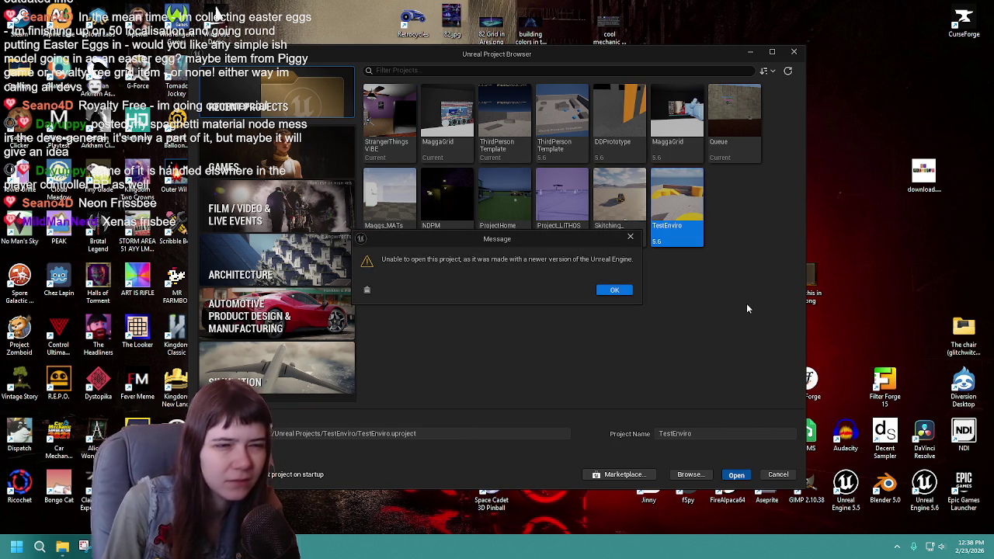
pyautogui.click(614, 290)
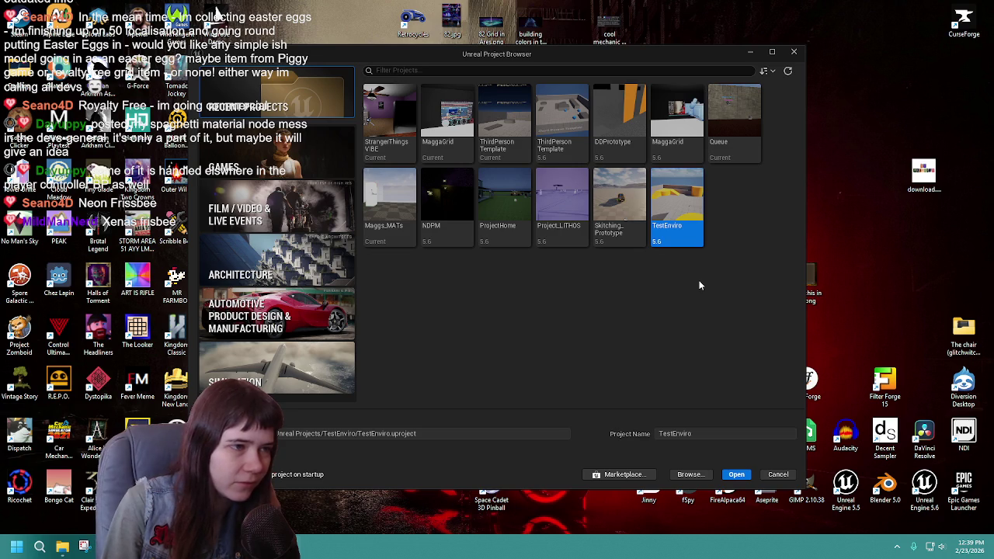
# Step: Open the ThirdPersonTemplate project from Recent Projects
pyautogui.click(505, 121)
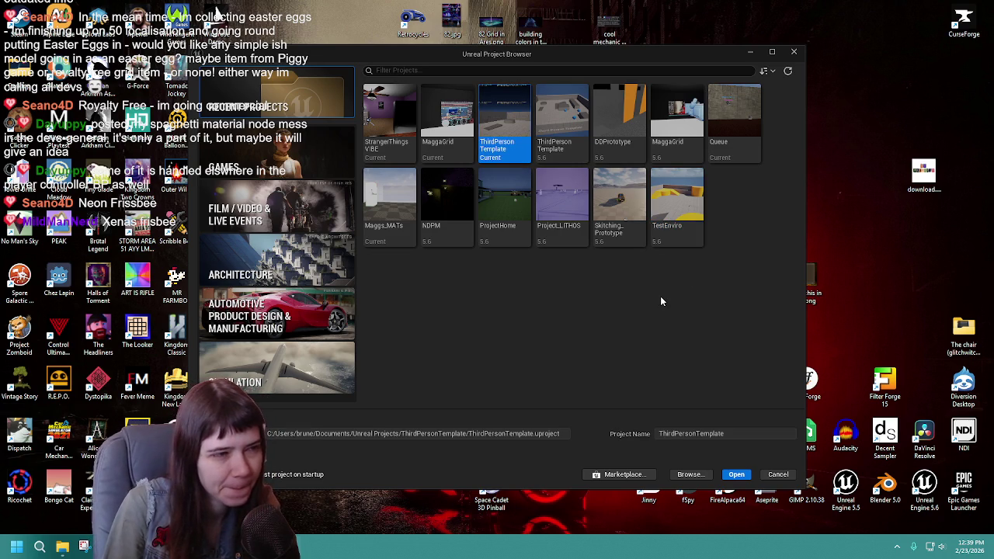
pyautogui.click(327, 152)
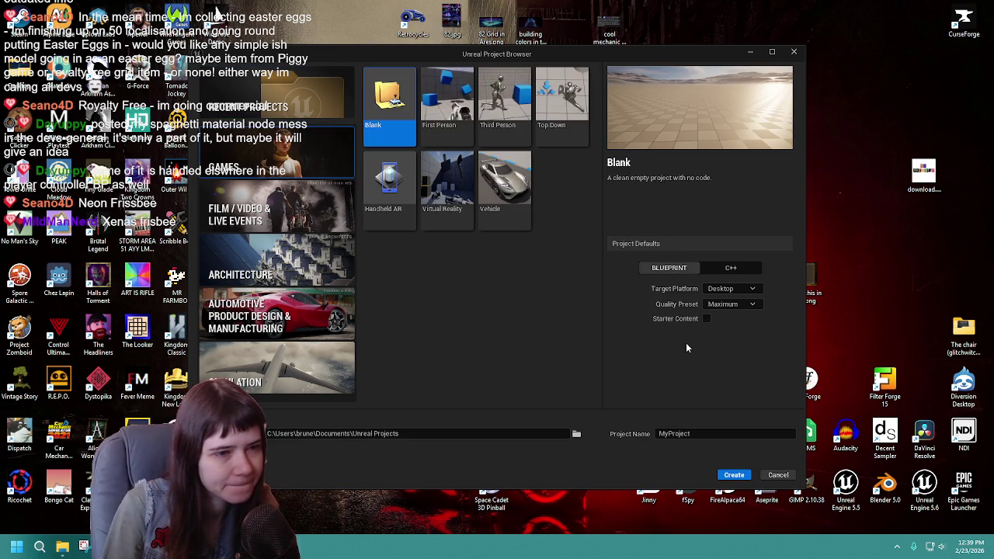
pyautogui.click(318, 101)
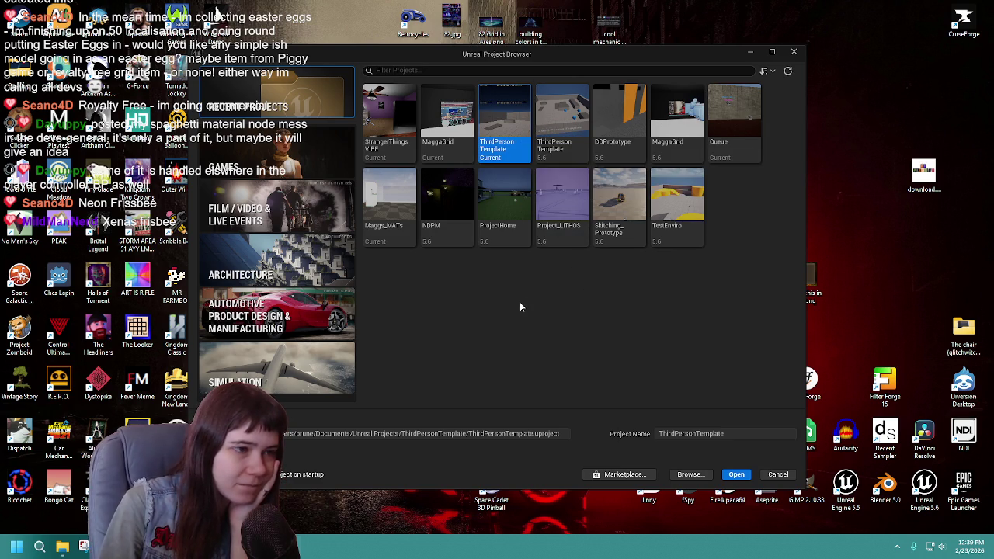
pyautogui.doubleClick(494, 123)
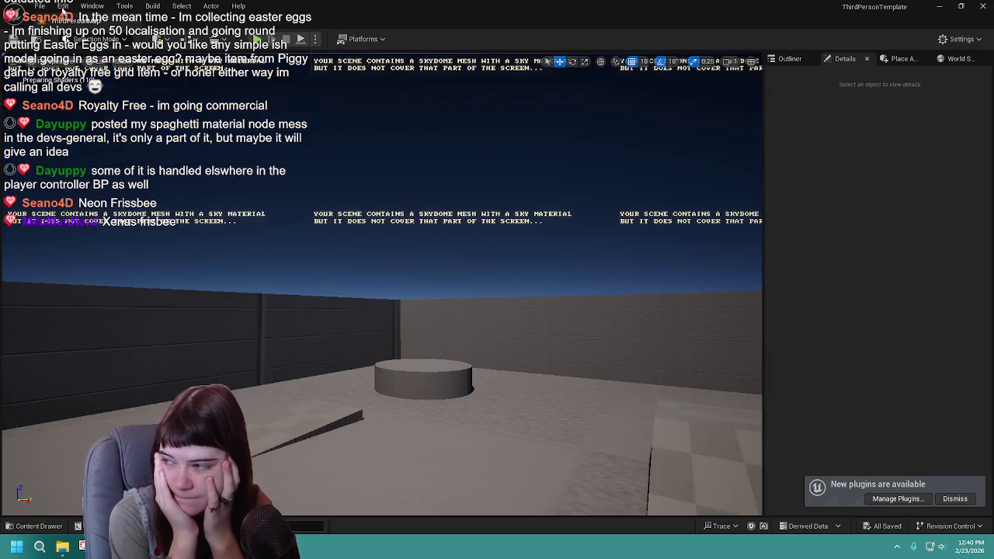
# Step: Search Edit > Plugins for 'interactive world', enable InteractiveWorld, confirm, and close the Plugins window
pyautogui.click(63, 6)
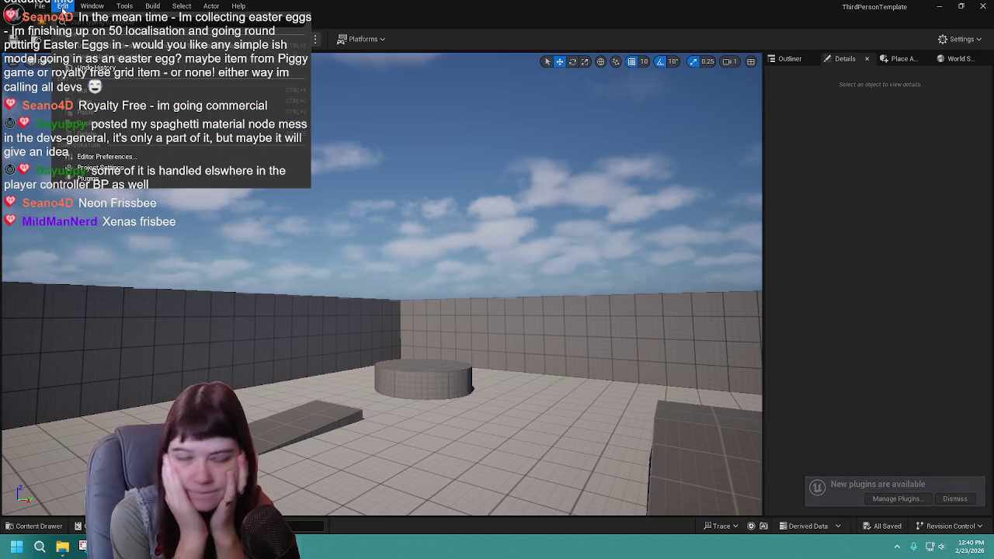
pyautogui.click(88, 178)
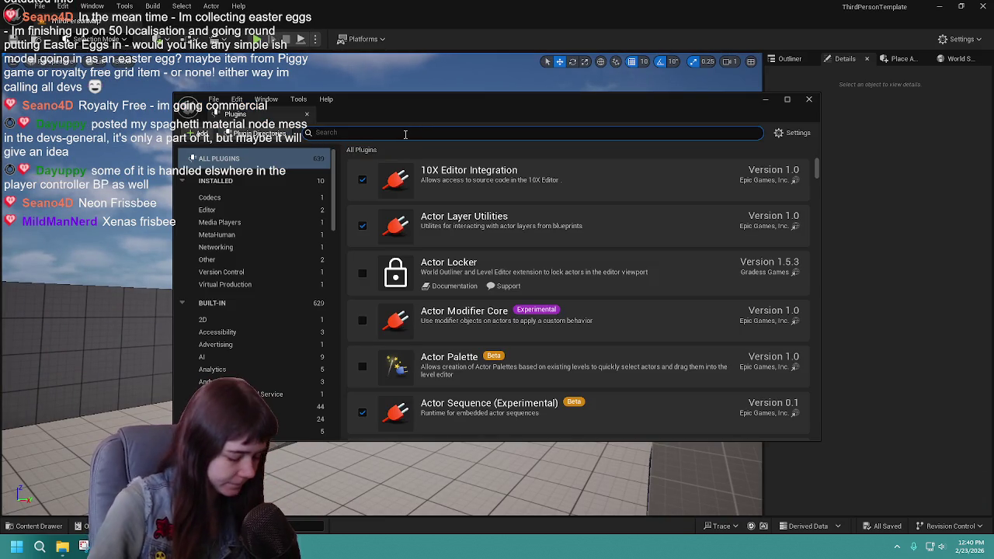
pyautogui.write('interactive world')
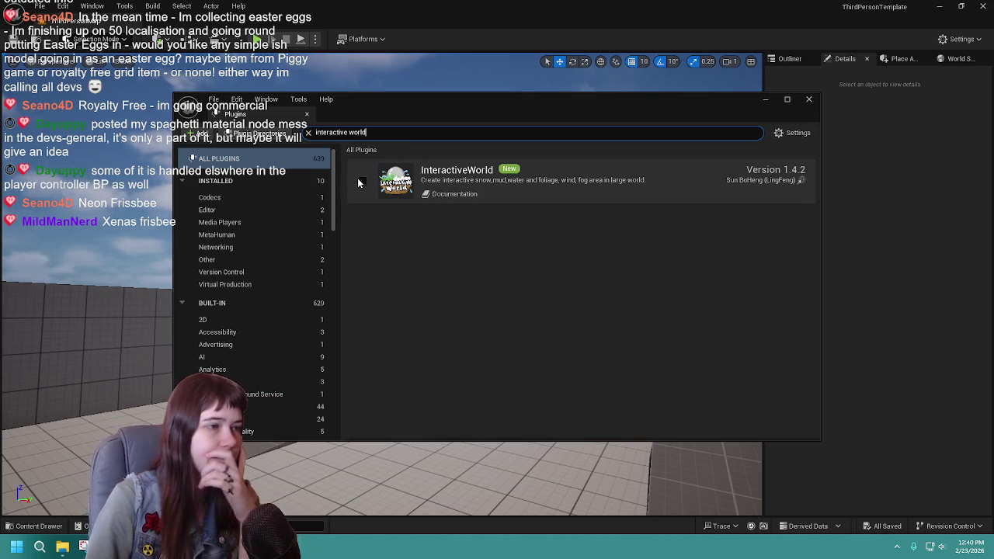
pyautogui.click(361, 181)
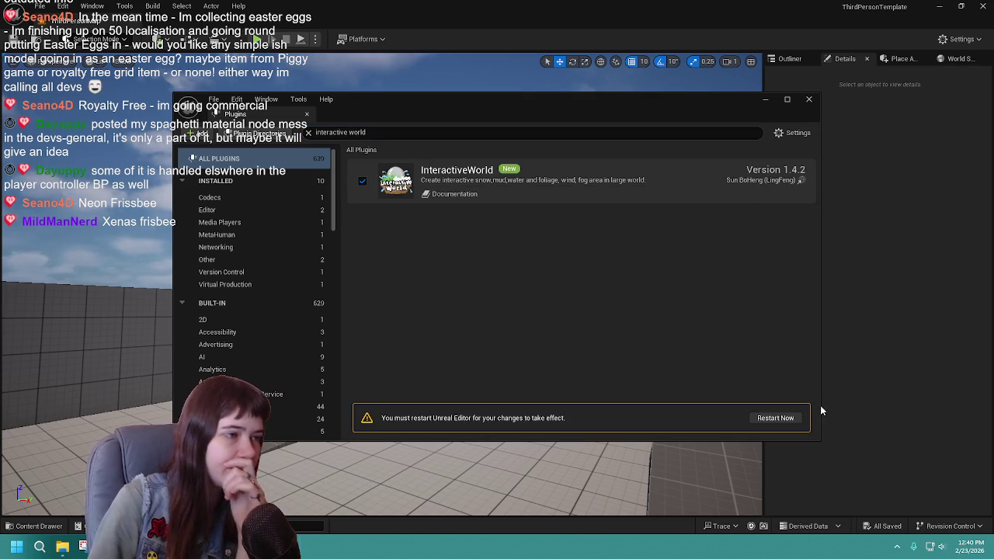
pyautogui.click(775, 418)
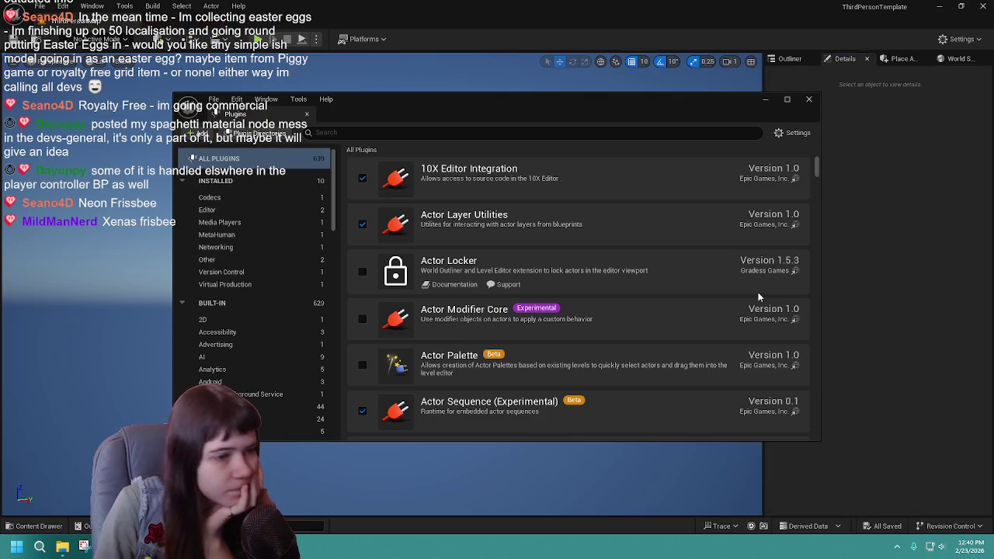
pyautogui.click(809, 100)
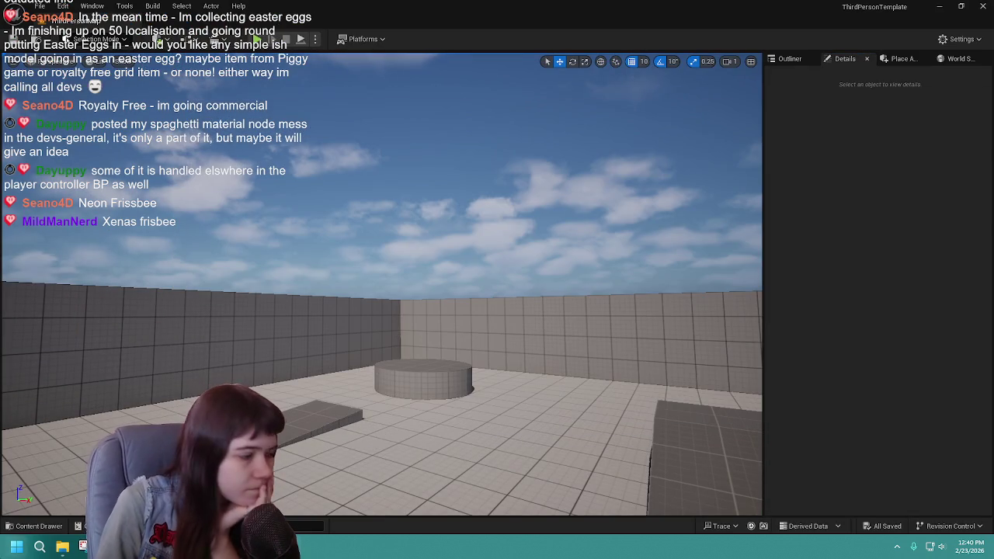
# Step: In the Content Drawer, expand the Engine folder down to its Plugins
pyautogui.click(37, 526)
pyautogui.click(30, 397)
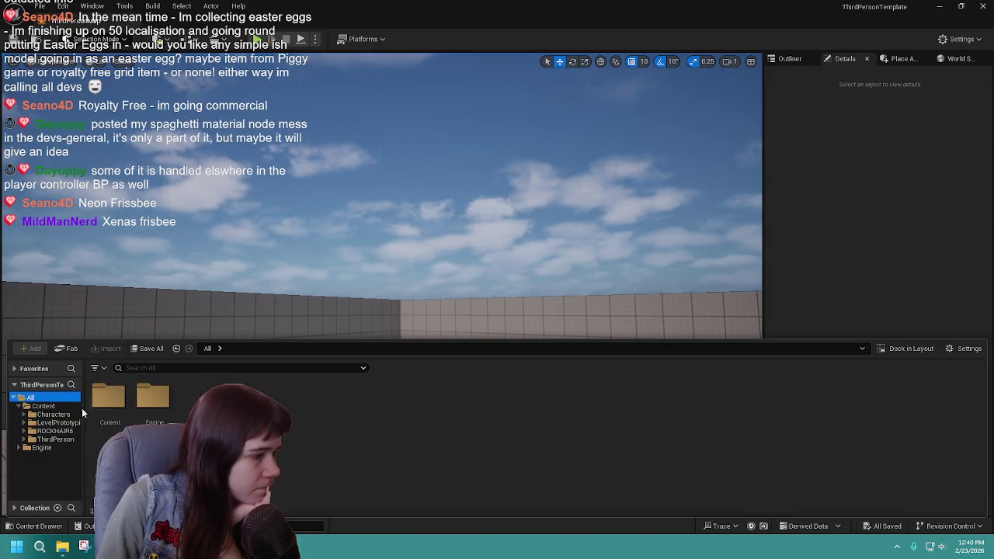
pyautogui.doubleClick(163, 399)
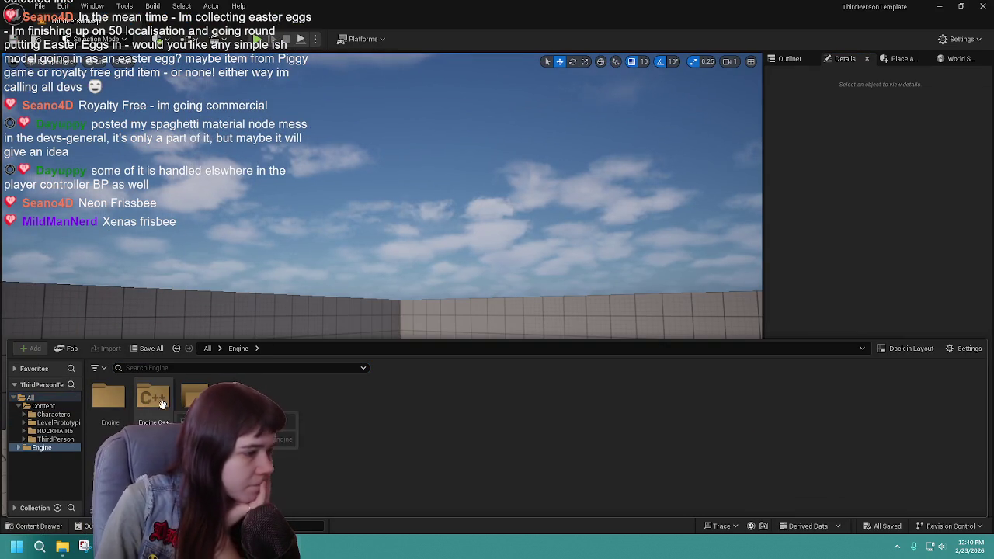
pyautogui.click(23, 472)
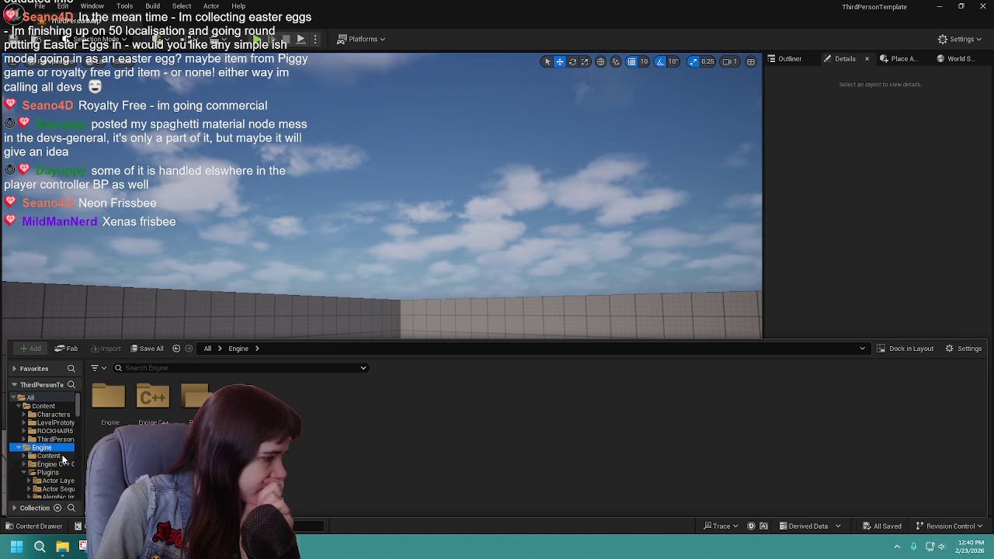
pyautogui.scroll(-3, 63, 454)
pyautogui.scroll(-10, 63, 454)
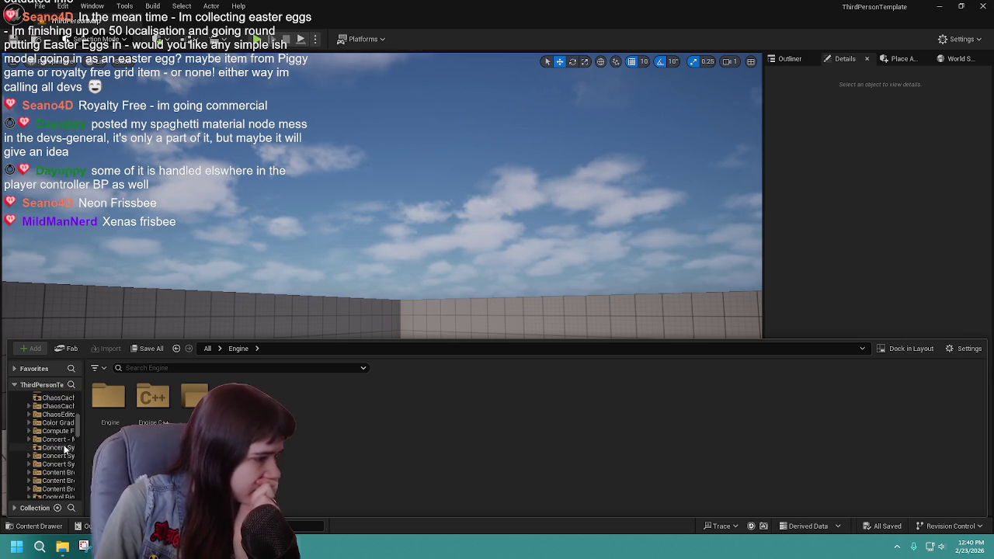
pyautogui.scroll(-10, 63, 449)
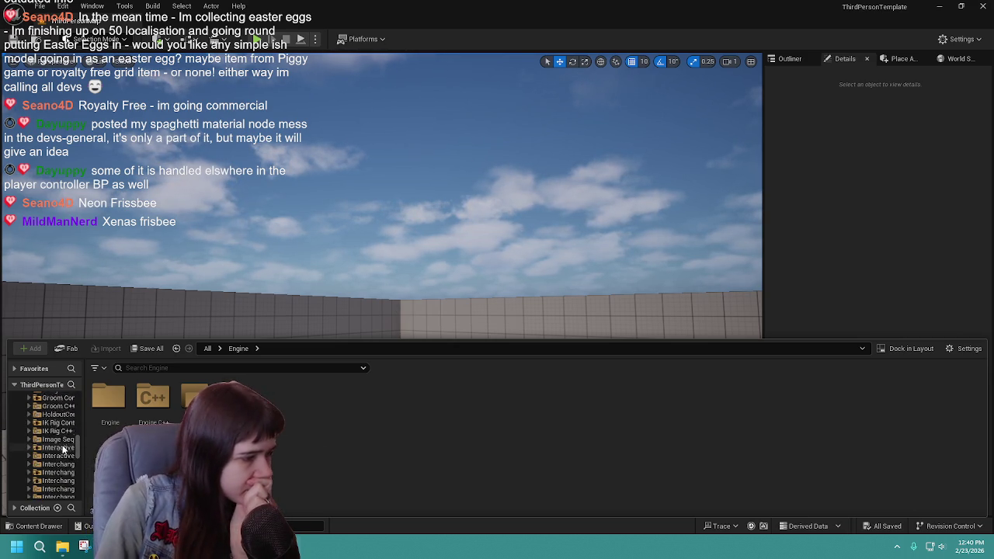
pyautogui.scroll(2, 63, 449)
# Step: Open the InteractiveWorld Content Maps folder and load the L_DemoMap level
pyautogui.click(60, 432)
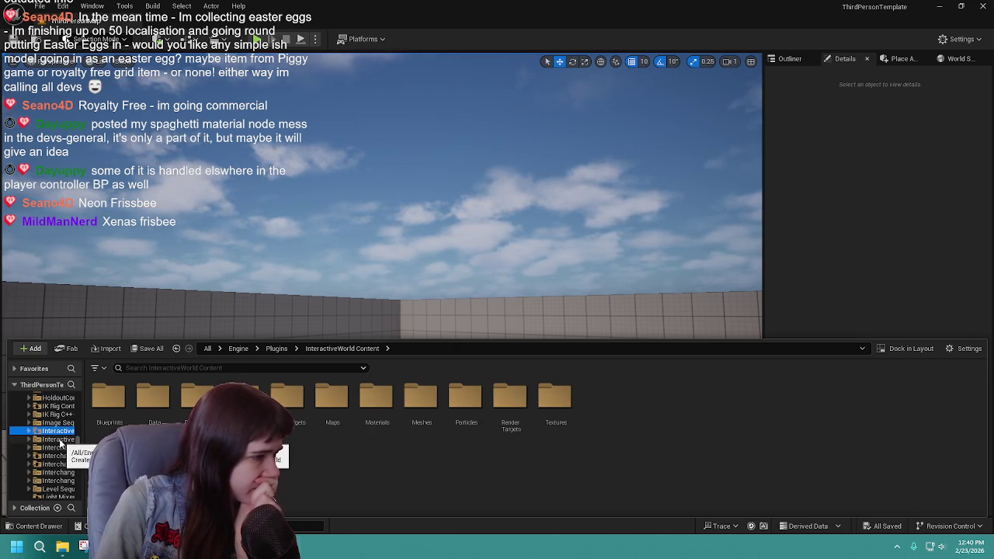
pyautogui.click(59, 440)
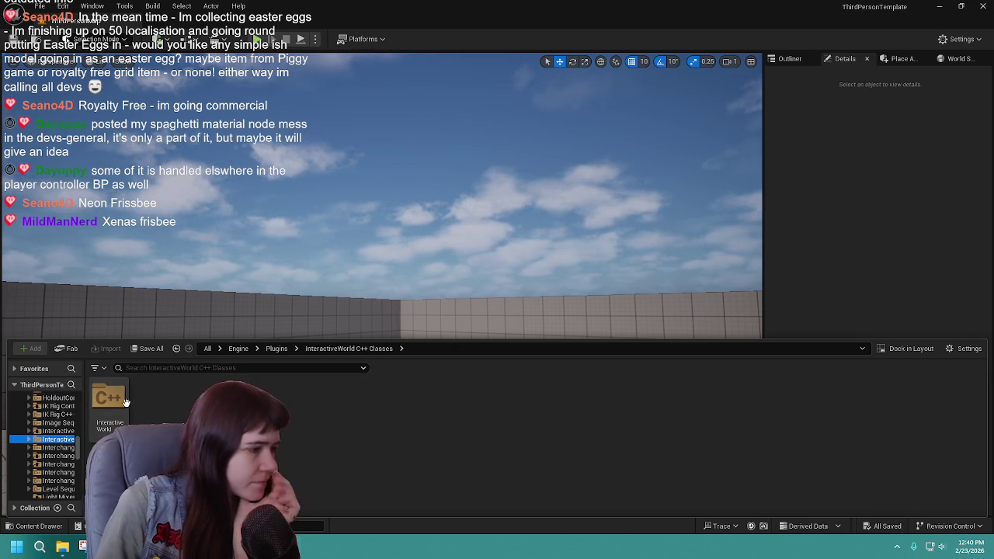
pyautogui.press('Up')
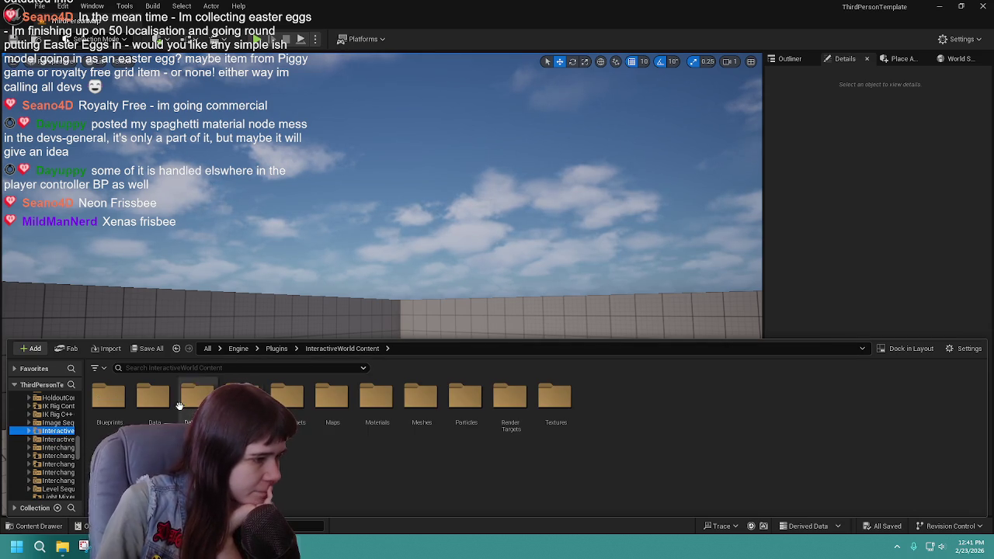
pyautogui.doubleClick(332, 398)
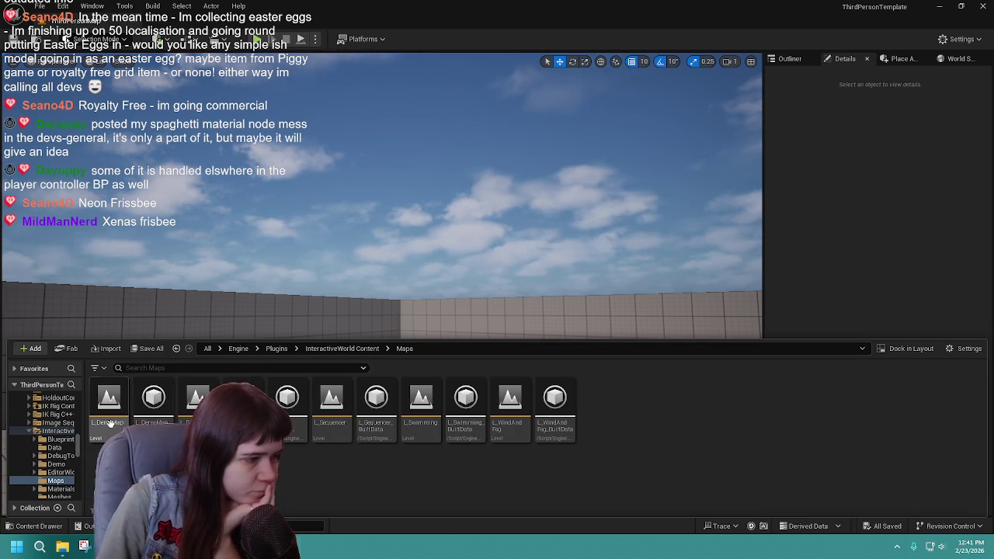
pyautogui.doubleClick(109, 411)
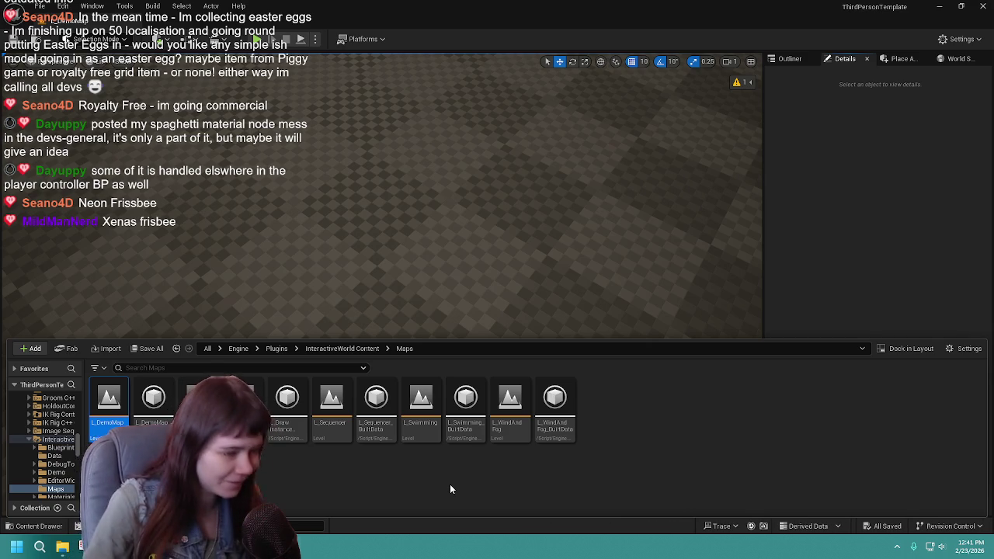
# Step: Fly the viewport around the pool and foliage bed of the demo map
pyautogui.rightClick(593, 259)
pyautogui.press('w')
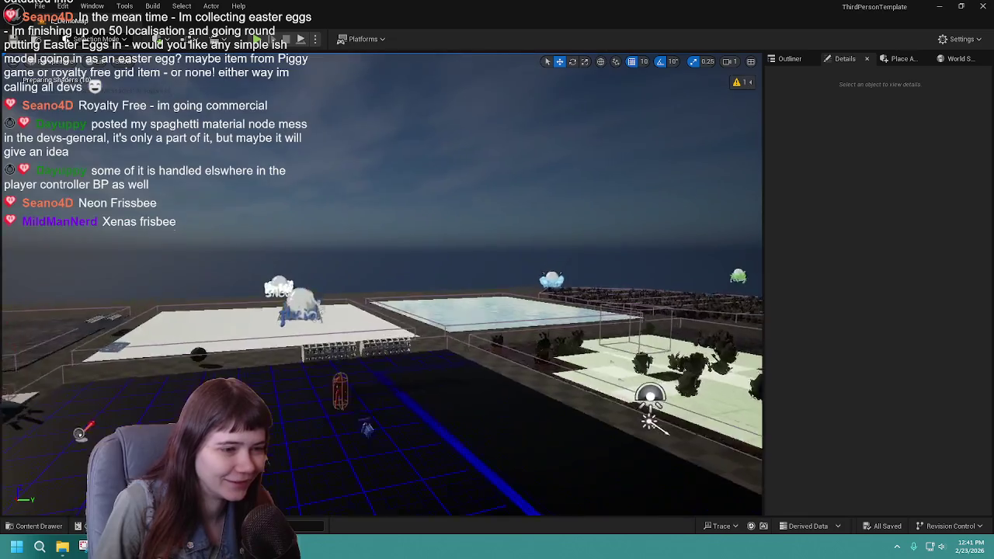
pyautogui.press('s')
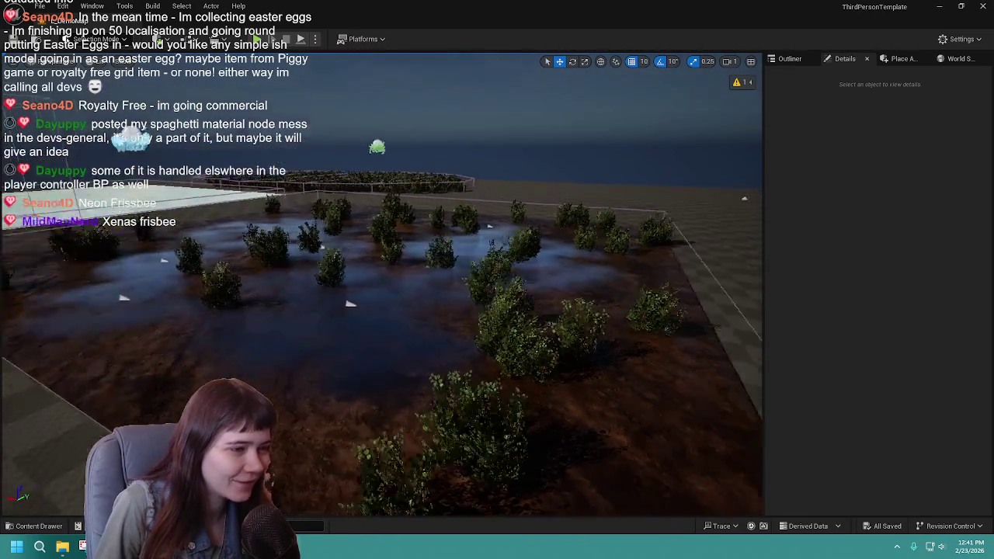
pyautogui.press('w')
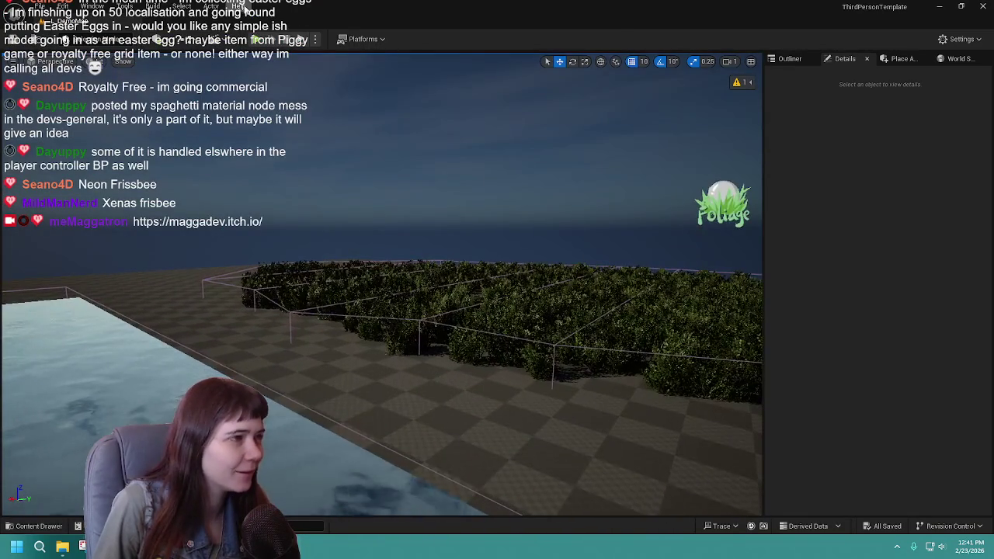
# Step: Test-play the demo map, stop with Esc, and select BP_IW_Character in the level
pyautogui.hotkey('alt', 'p')
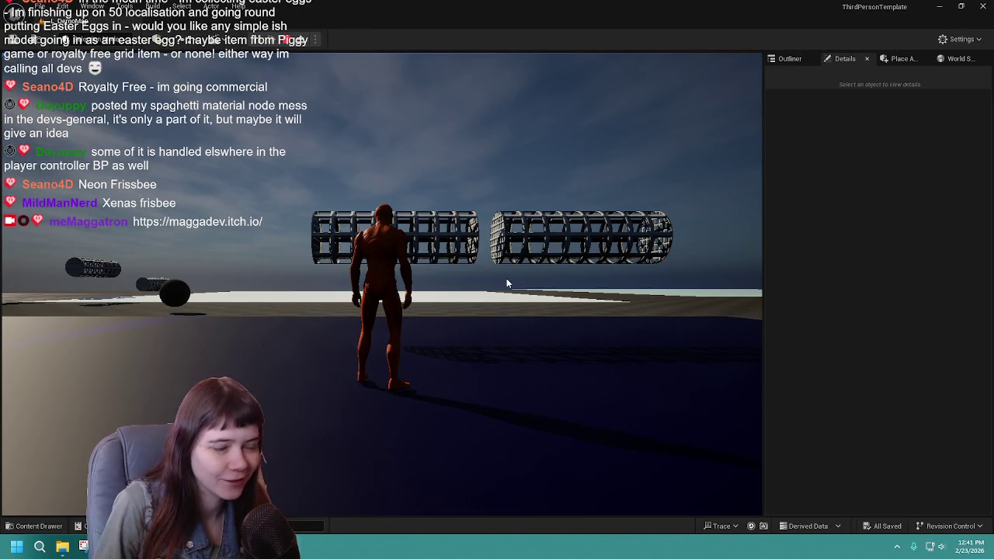
pyautogui.click(507, 278)
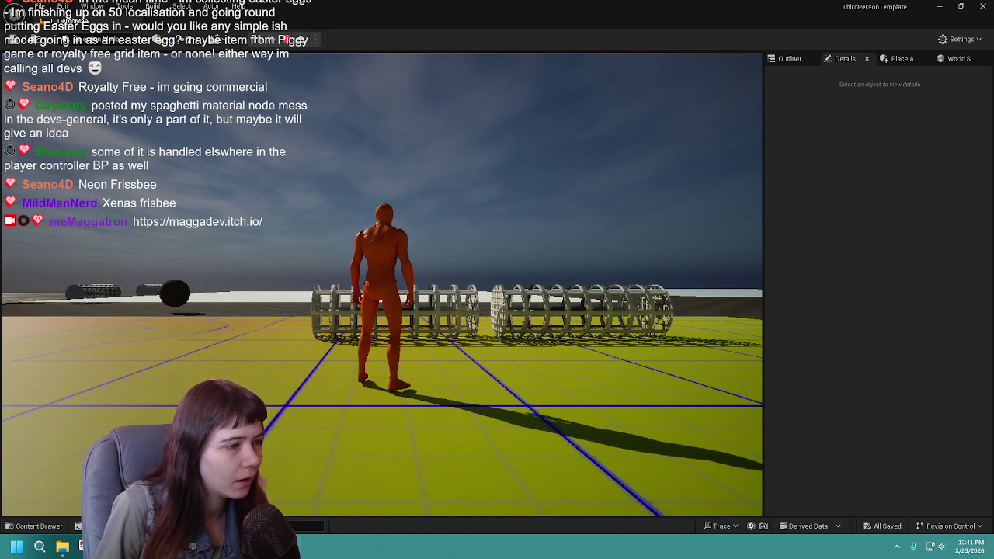
pyautogui.press('Escape')
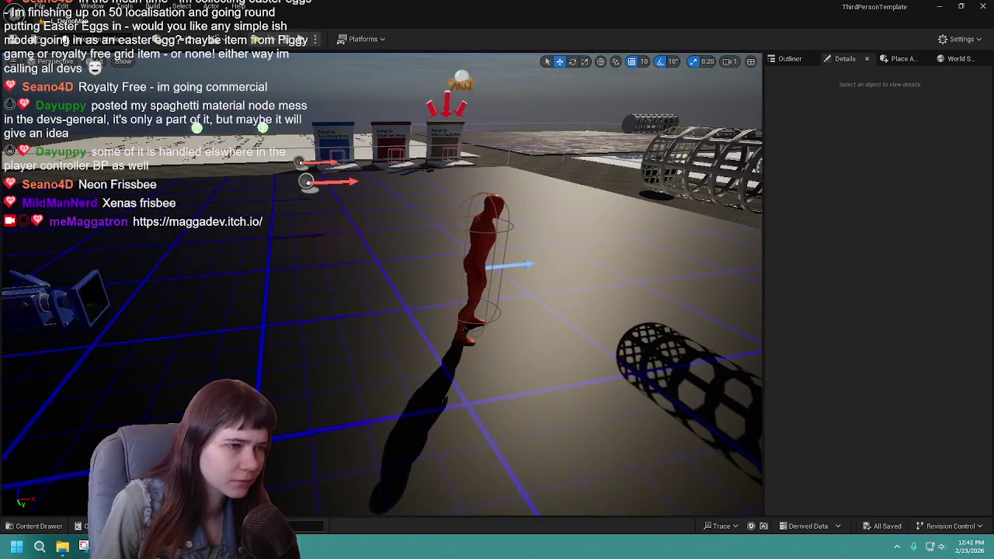
pyautogui.click(482, 249)
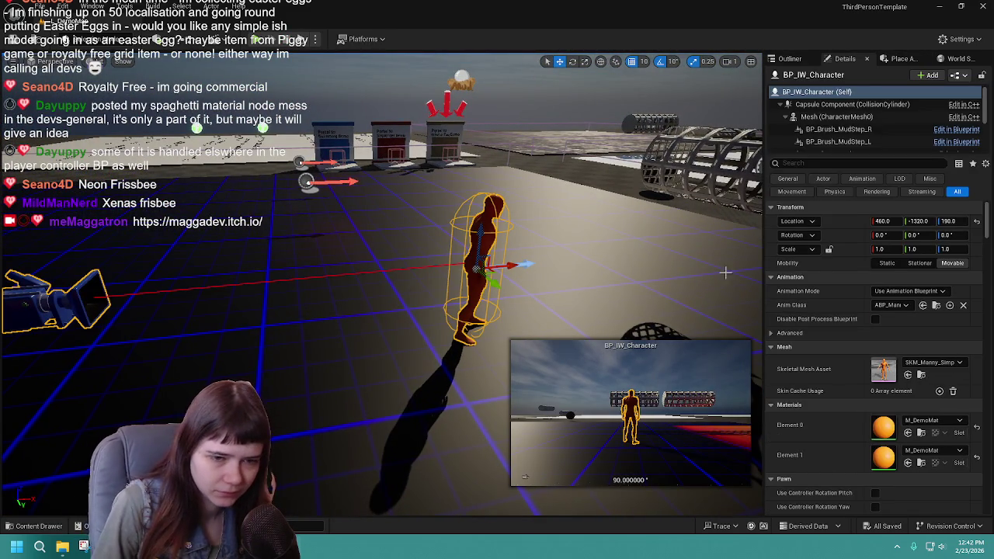
# Step: In World Settings, set GameMode Override to BP_ThirdPersonGameMode
pyautogui.click(788, 58)
pyautogui.click(838, 59)
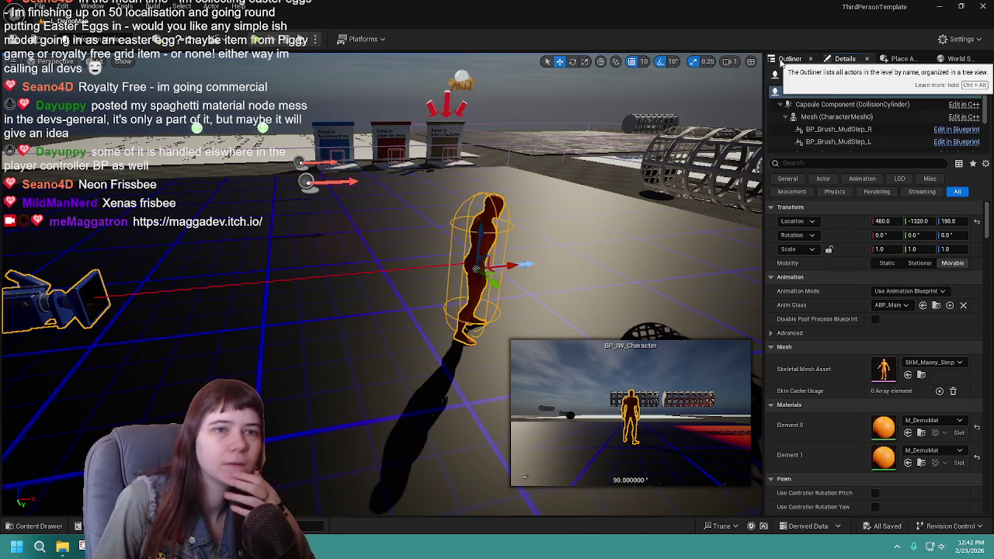
pyautogui.click(811, 61)
pyautogui.click(954, 59)
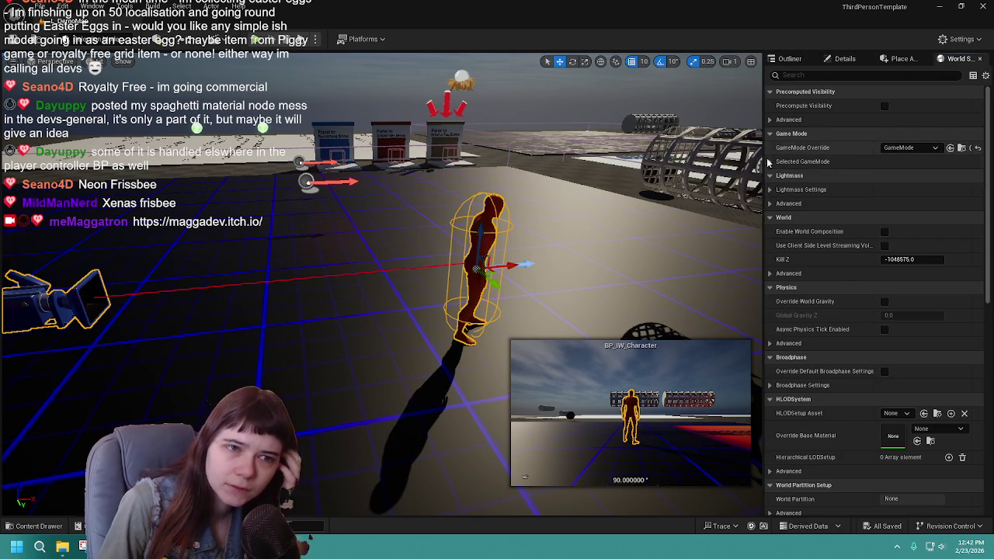
pyautogui.click(854, 162)
pyautogui.click(916, 148)
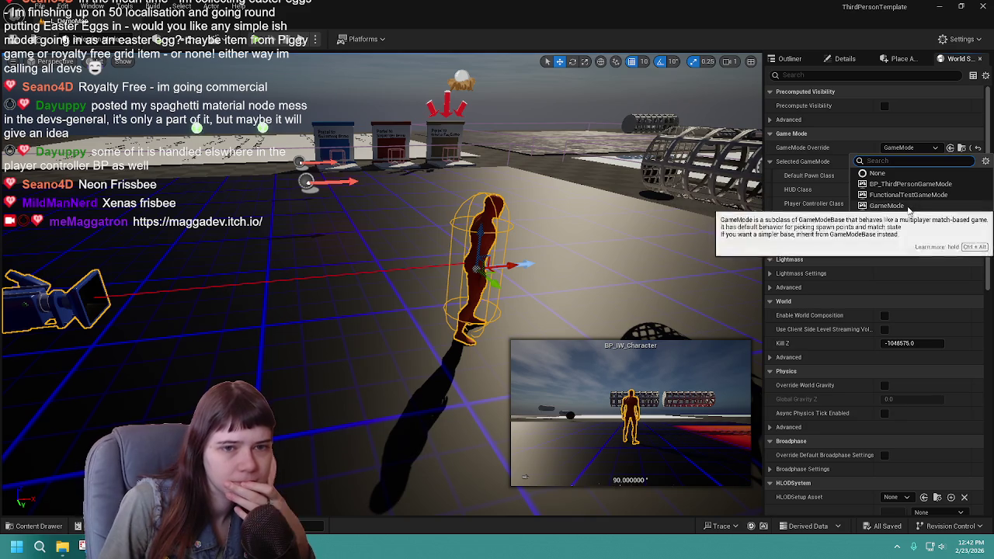
pyautogui.click(910, 217)
pyautogui.click(907, 147)
pyautogui.click(878, 173)
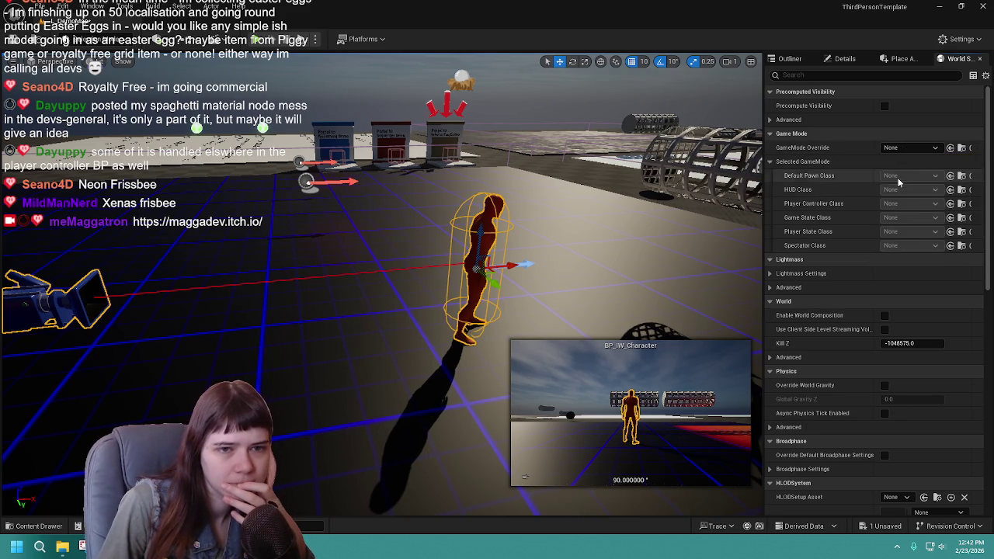
pyautogui.click(918, 149)
pyautogui.click(910, 184)
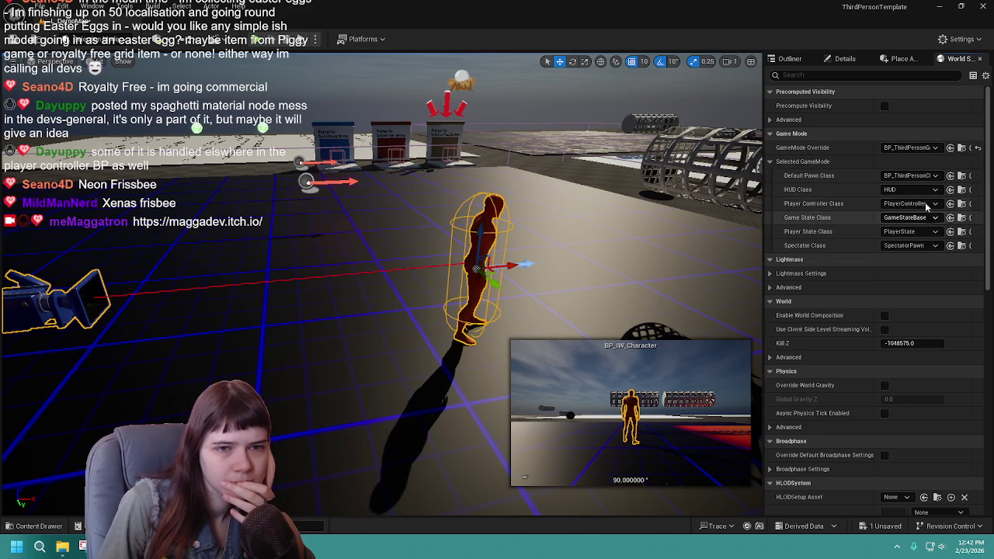
# Step: Set the Selected GameMode's Default Pawn Class to BP_IW_Character
pyautogui.click(919, 181)
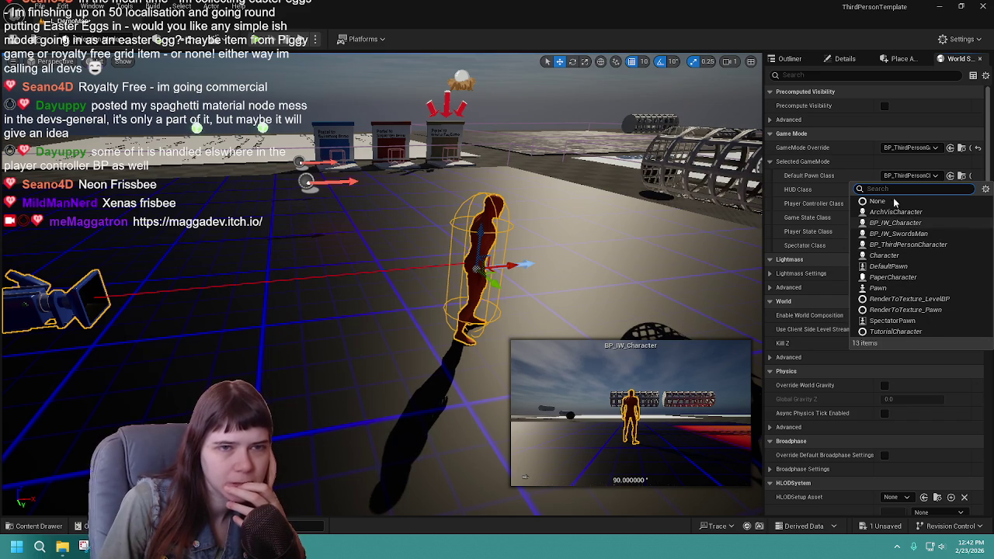
pyautogui.click(846, 60)
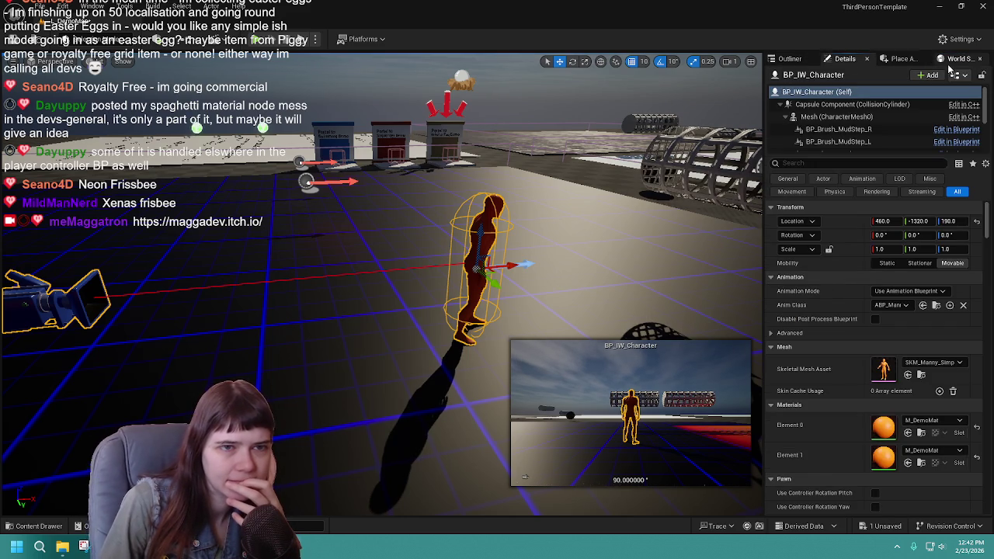
pyautogui.click(951, 66)
pyautogui.click(909, 175)
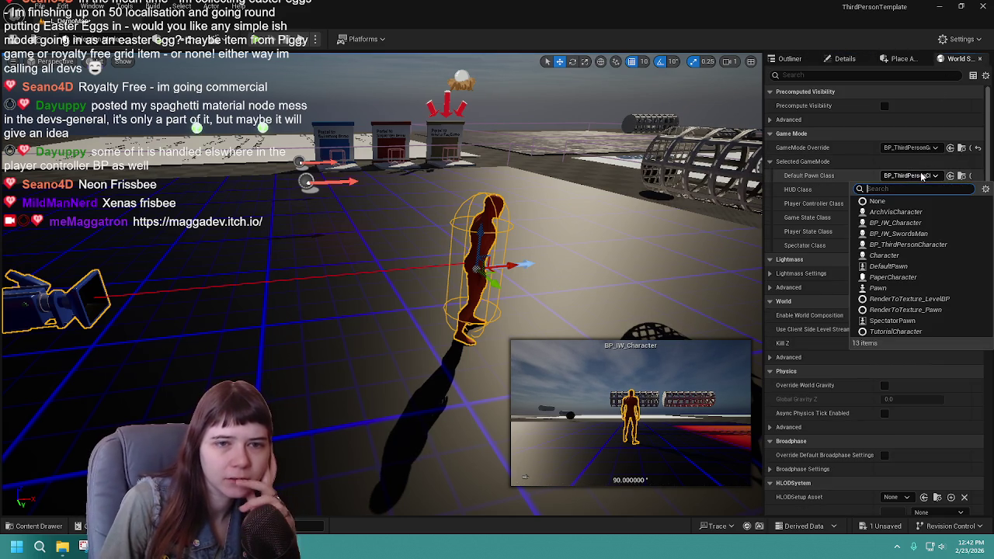
pyautogui.click(896, 223)
# Step: Save the level, run a quick play test, and open BP_IW_Character's Blueprint from the Outliner
pyautogui.hotkey('ctrl', 's')
pyautogui.click(254, 45)
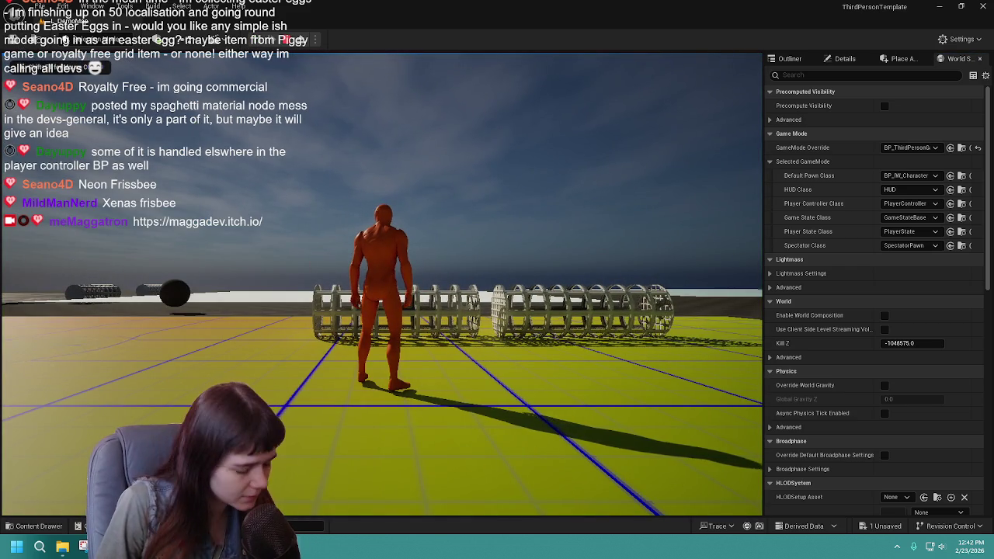
pyautogui.press('Escape')
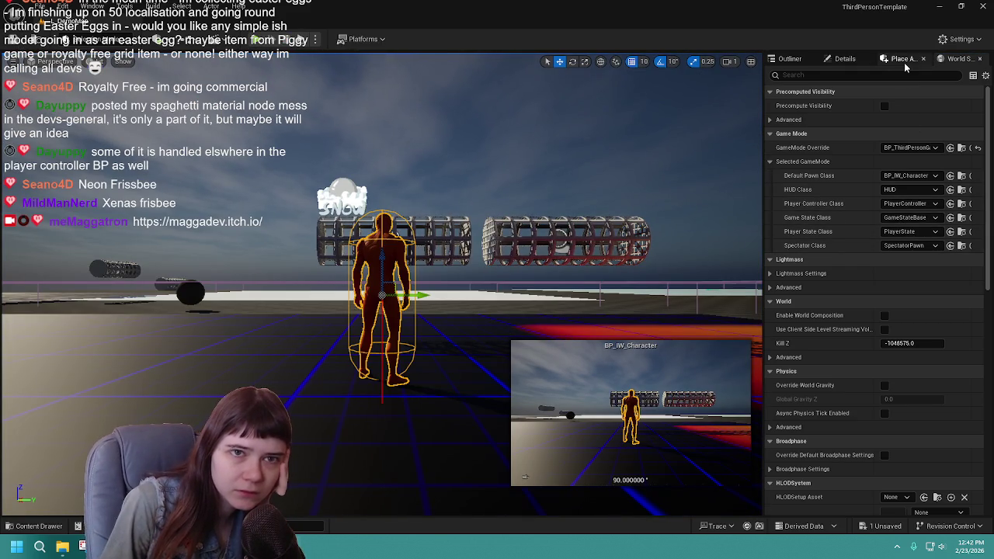
pyautogui.click(793, 59)
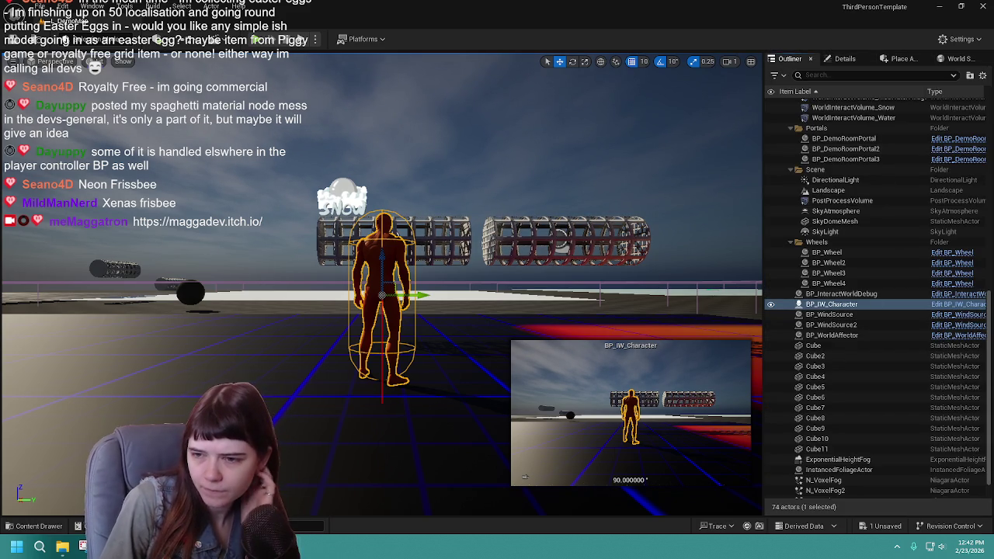
pyautogui.click(955, 304)
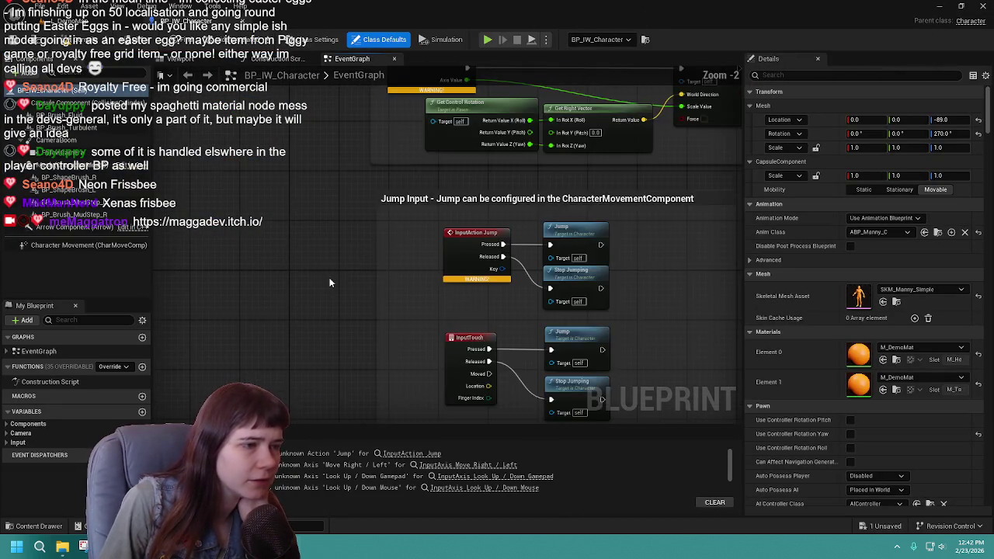
# Step: Inspect the InputAction Jump and Movement Input nodes in the Event Graph, then go back to the level viewport
pyautogui.scroll(-2, 370, 360)
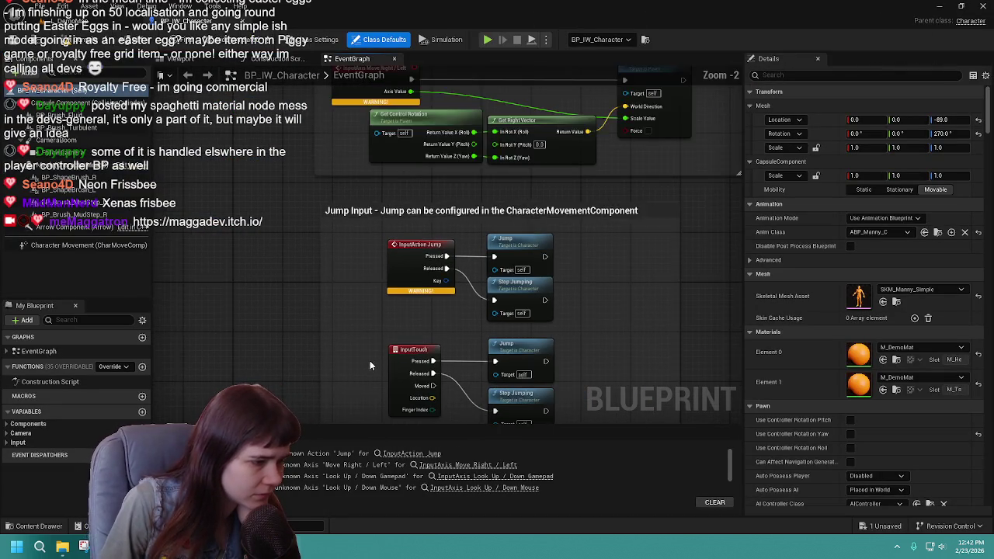
pyautogui.click(408, 268)
pyautogui.scroll(1, 408, 267)
pyautogui.moveTo(407, 267)
pyautogui.mouseDown()
pyautogui.moveTo(400, 351)
pyautogui.moveTo(333, 349)
pyautogui.mouseUp()
pyautogui.scroll(-2, 348, 288)
pyautogui.moveTo(347, 288); pyautogui.dragTo(395, 224)
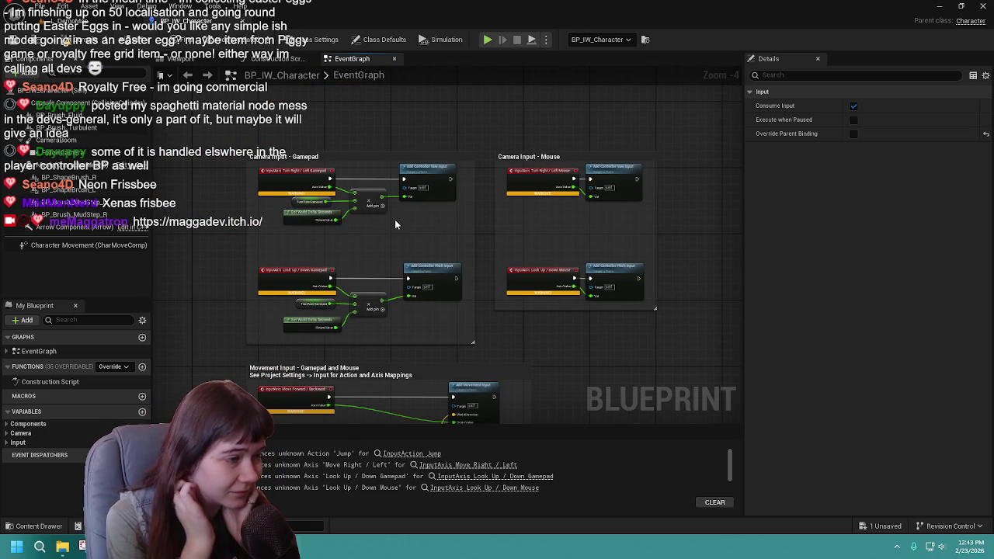
pyautogui.moveTo(395, 224)
pyautogui.mouseDown()
pyautogui.moveTo(413, 303)
pyautogui.moveTo(427, 211)
pyautogui.moveTo(498, 295)
pyautogui.mouseUp()
pyautogui.scroll(-1, 482, 275)
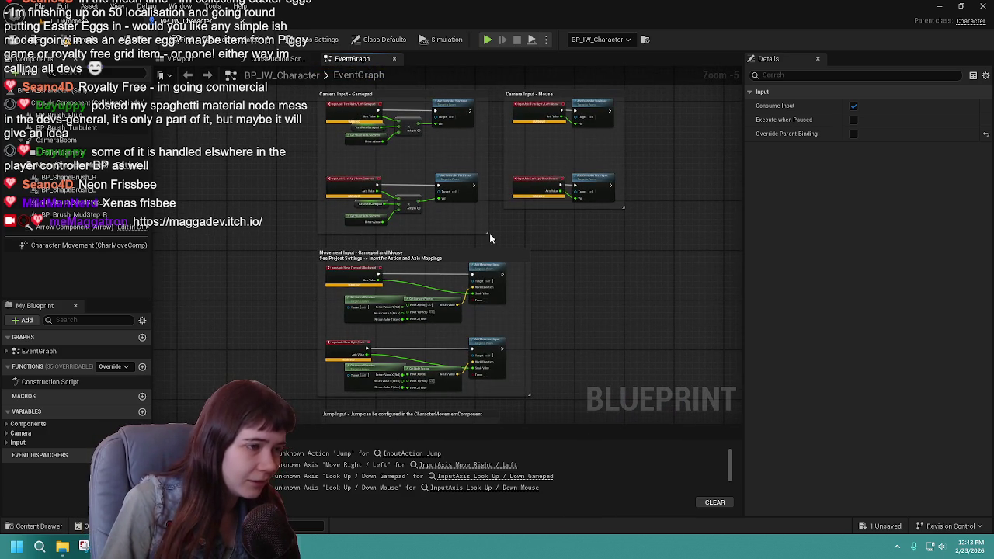
pyautogui.click(75, 23)
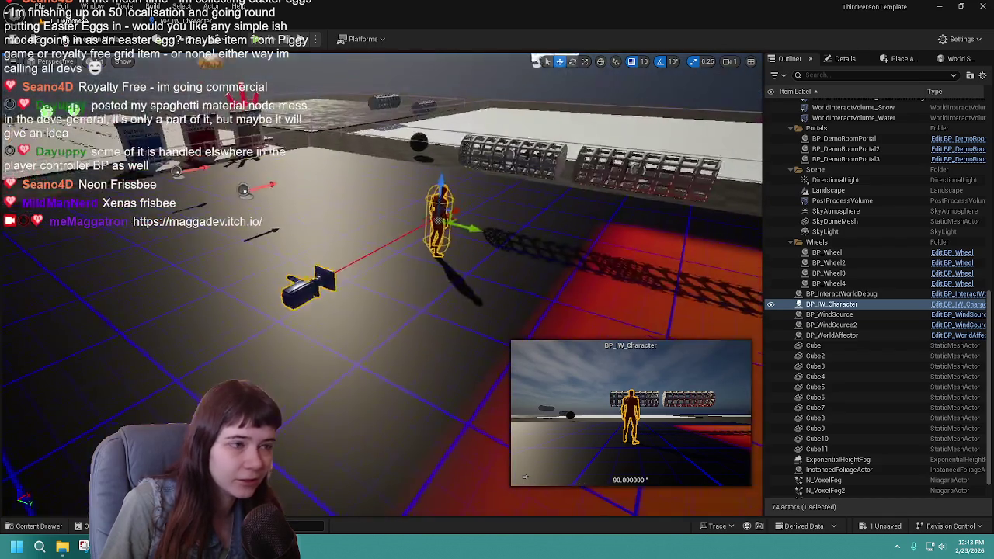
pyautogui.moveTo(557, 254); pyautogui.dragTo(558, 254)
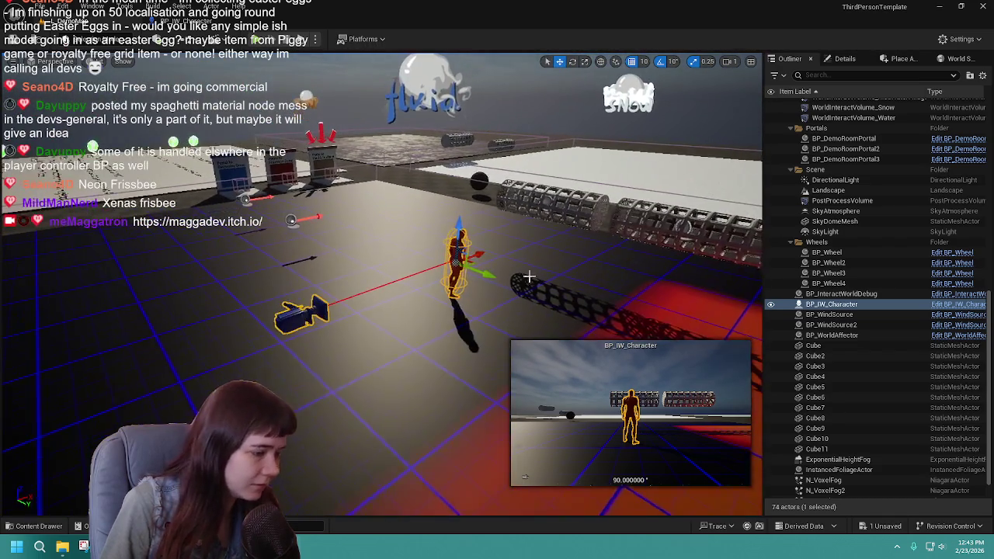
# Step: Browse to Content > ThirdPerson > Blueprints and save all, including BP_ThirdPersonGameMode
pyautogui.hotkey('ctrl', 'space')
pyautogui.click(207, 349)
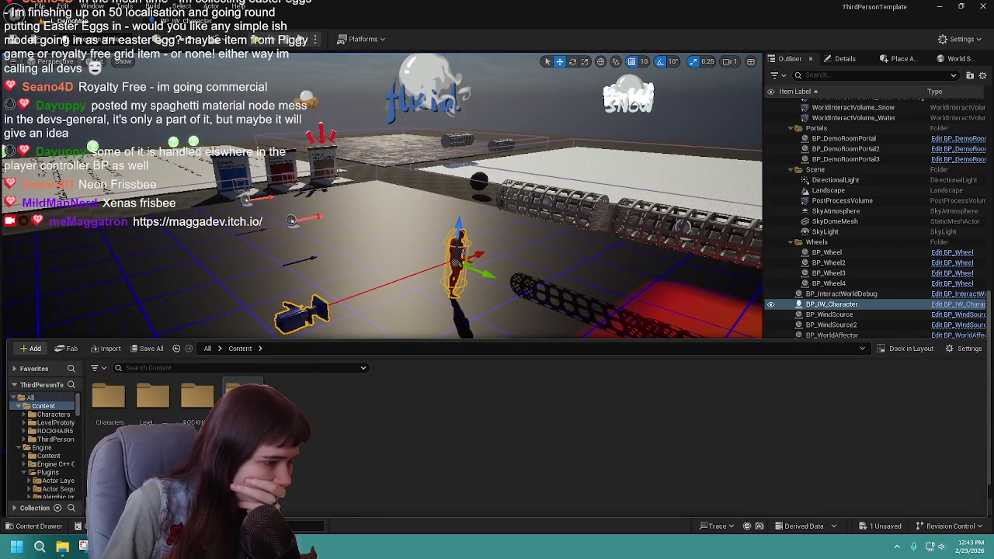
pyautogui.doubleClick(243, 396)
pyautogui.doubleClick(108, 397)
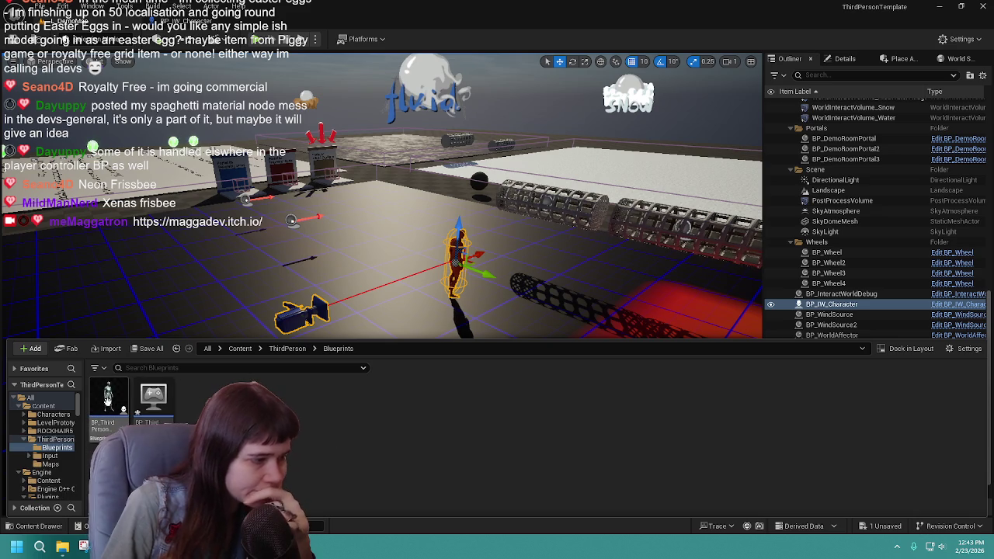
pyautogui.click(147, 349)
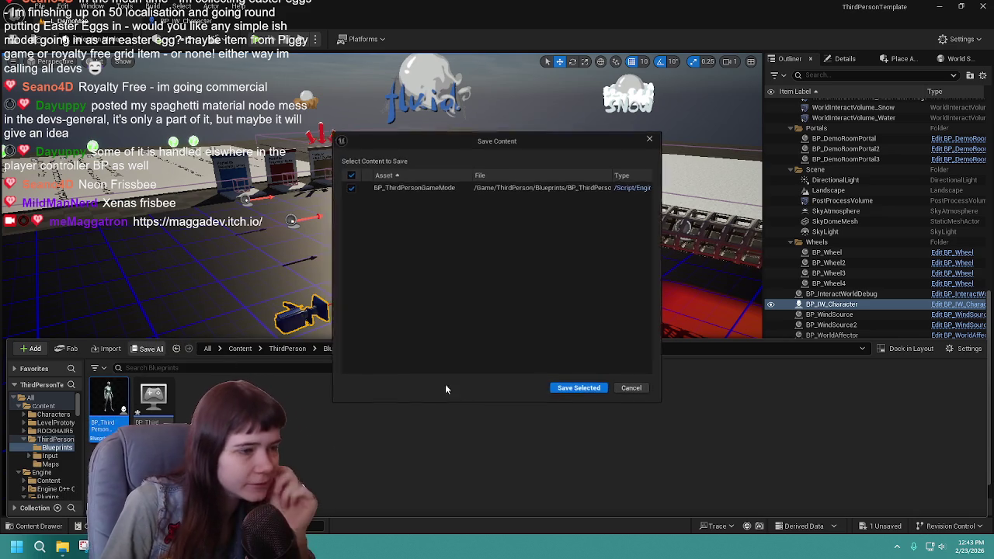
pyautogui.click(580, 390)
# Step: Place a BP_ThirdPersonCharacter in the level, delete BP_IW_Character, and start a play session
pyautogui.moveTo(104, 405)
pyautogui.mouseDown()
pyautogui.moveTo(195, 365)
pyautogui.moveTo(435, 327)
pyautogui.moveTo(413, 326)
pyautogui.mouseUp()
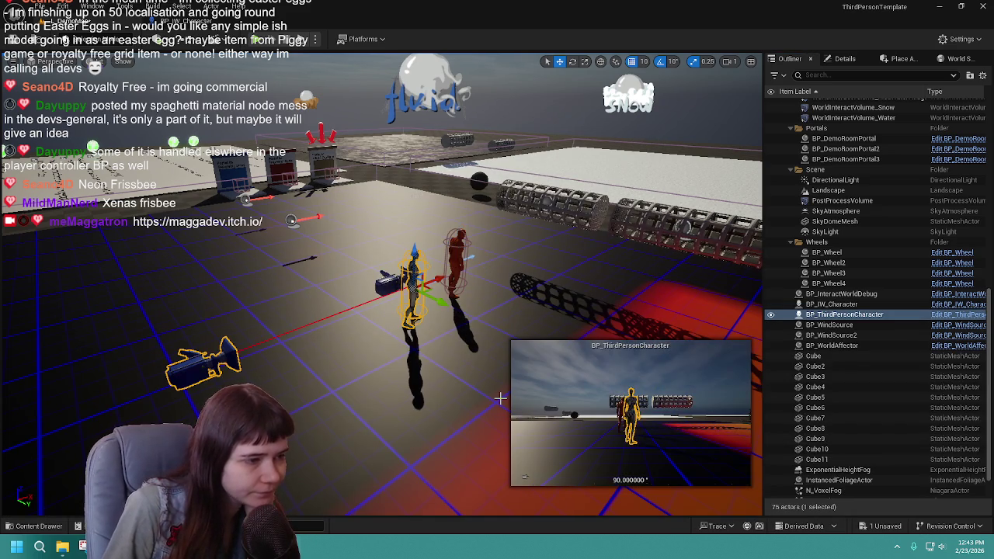
pyautogui.click(453, 249)
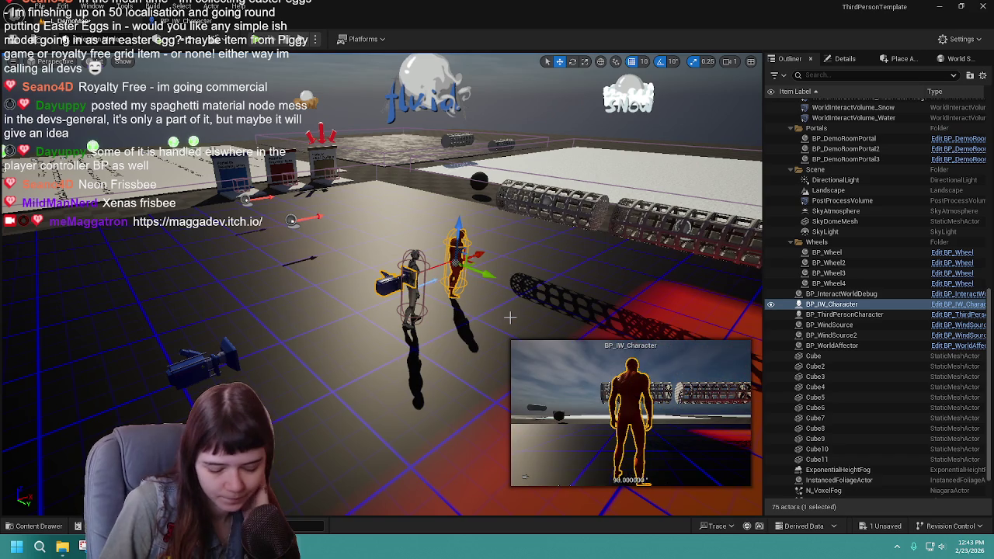
pyautogui.press('Delete')
pyautogui.click(413, 268)
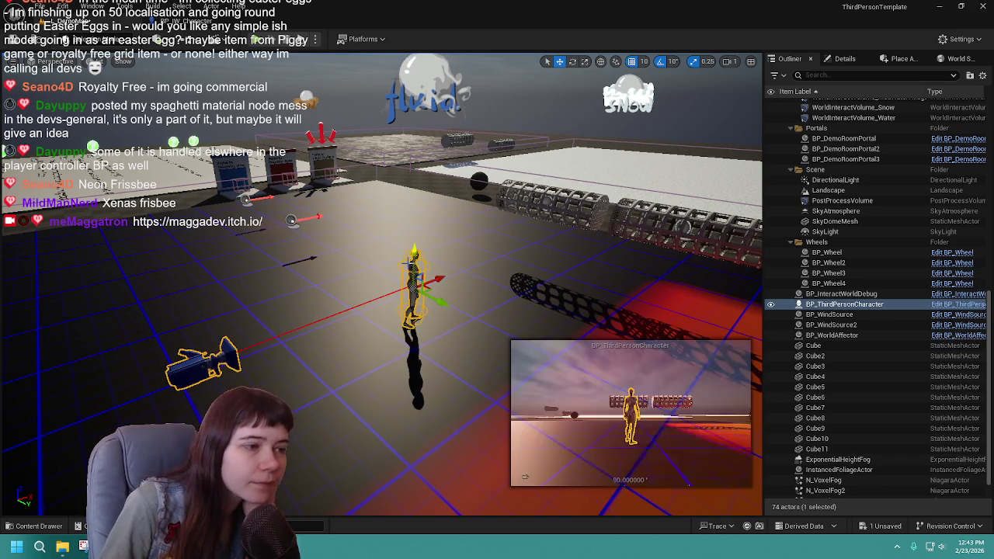
pyautogui.hotkey('alt', 'p')
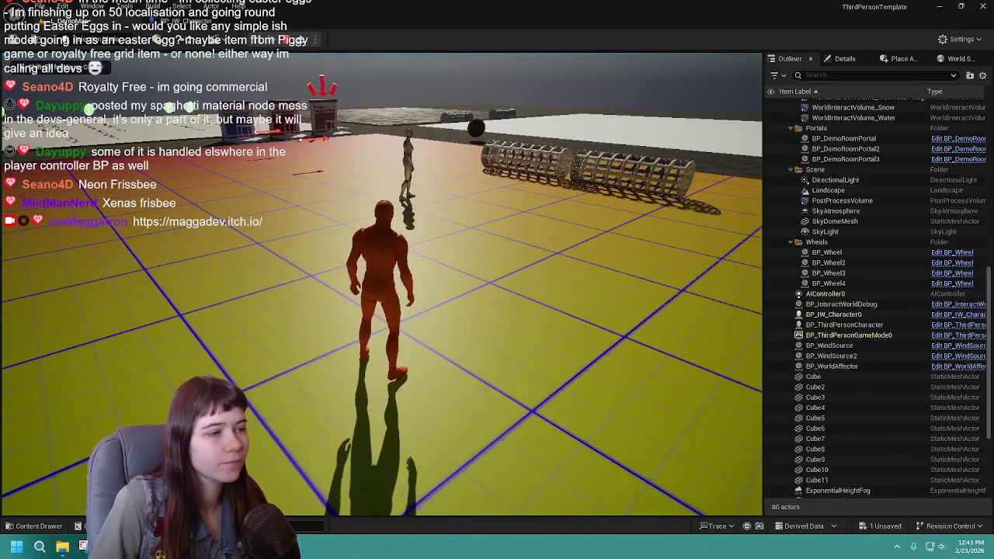
# Step: Stop the play session, close the message log and widen the World Settings panel
pyautogui.press('Escape')
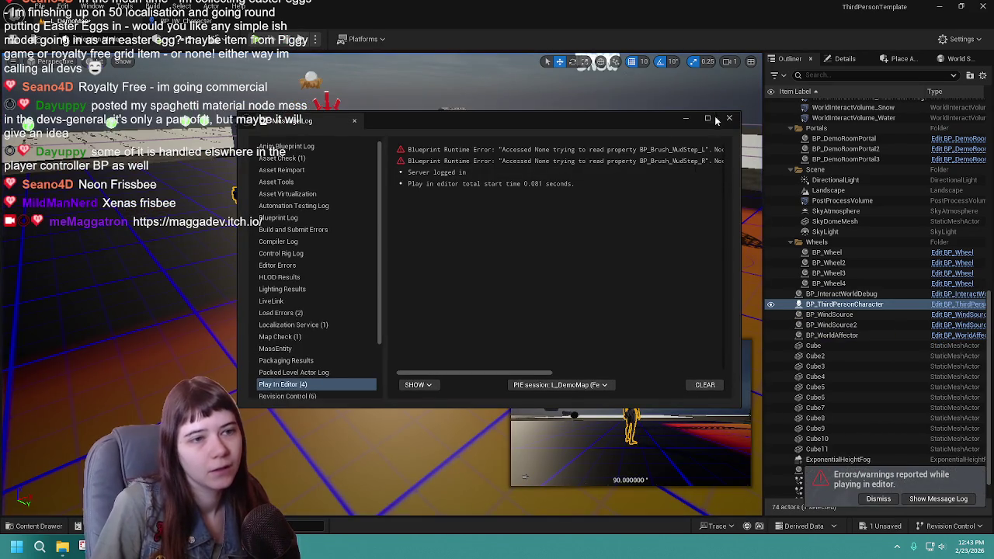
pyautogui.click(729, 118)
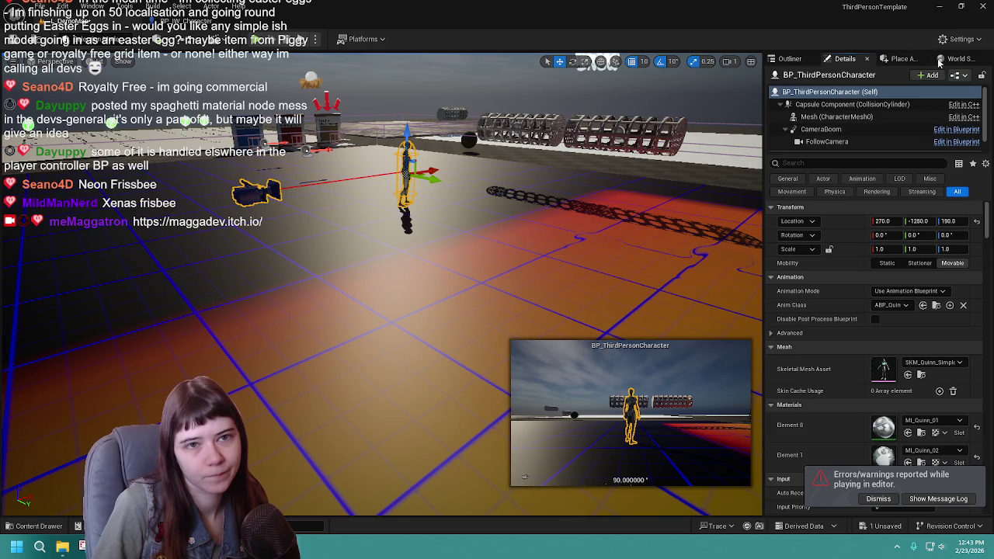
pyautogui.click(958, 58)
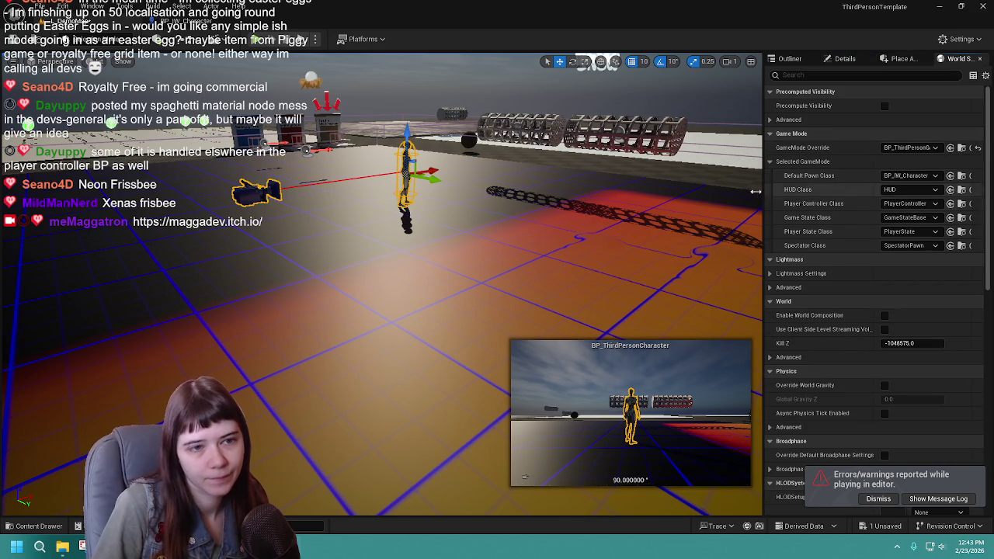
pyautogui.moveTo(764, 195); pyautogui.dragTo(683, 199)
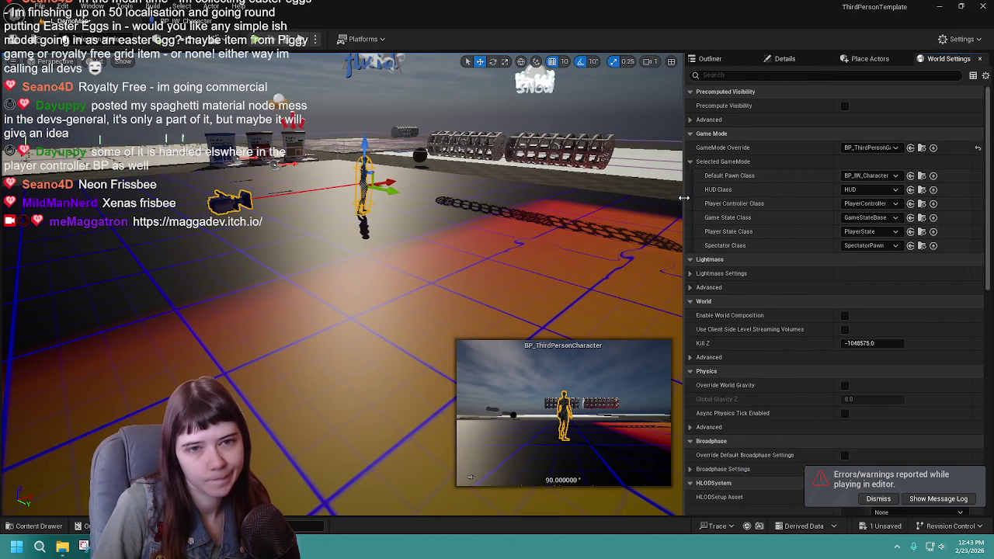
# Step: Reset the GameMode Override to BP_ThirdPersonGameMode with BP_ThirdPersonCharacter as Default Pawn Class
pyautogui.click(978, 147)
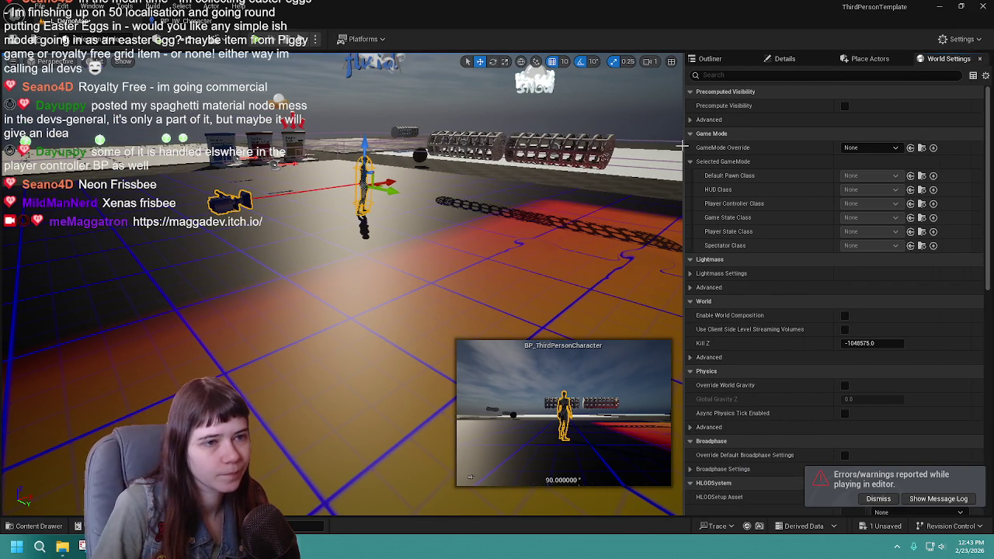
pyautogui.moveTo(684, 148); pyautogui.dragTo(697, 147)
pyautogui.click(881, 147)
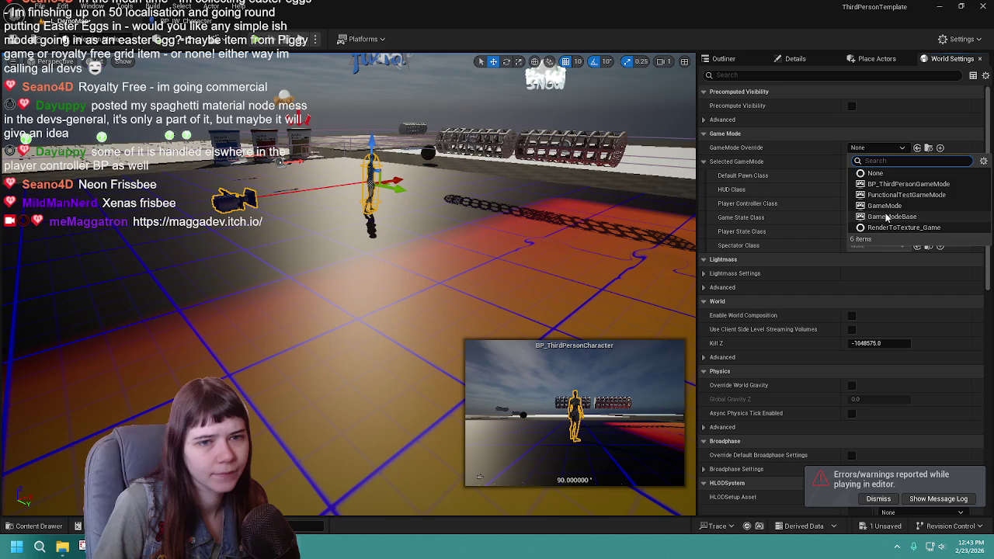
pyautogui.click(909, 184)
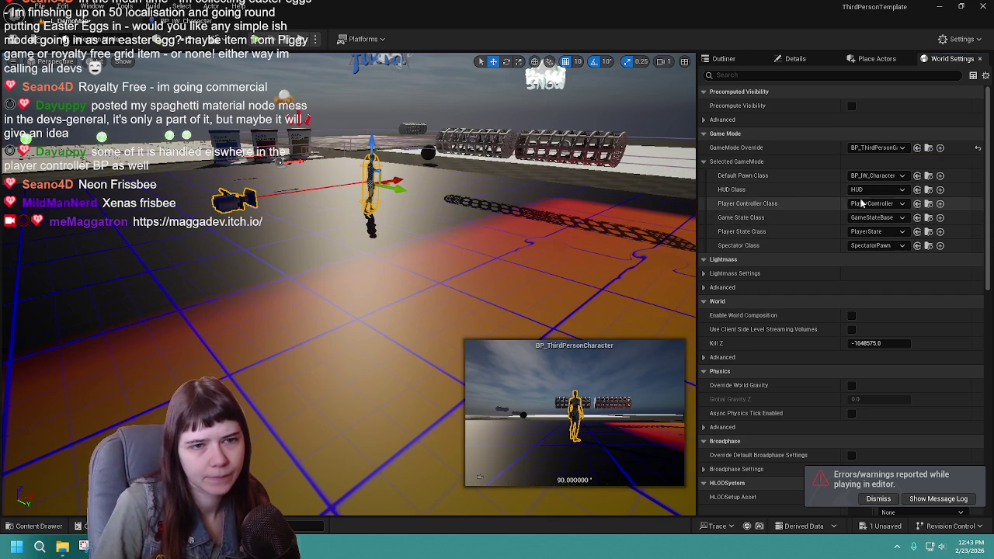
pyautogui.click(901, 176)
pyautogui.click(893, 244)
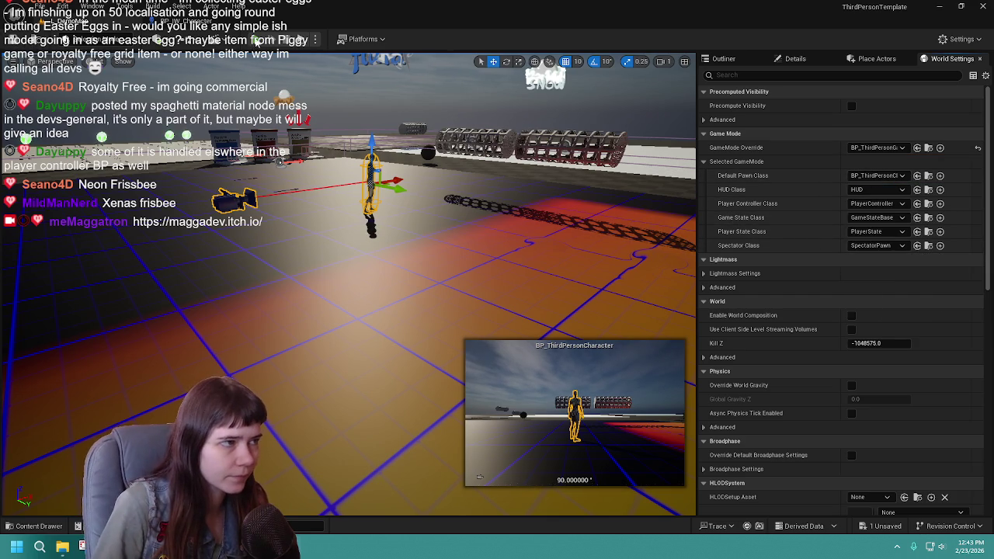
# Step: Run a brief playtest, then delete the placed third-person character from the level
pyautogui.click(256, 41)
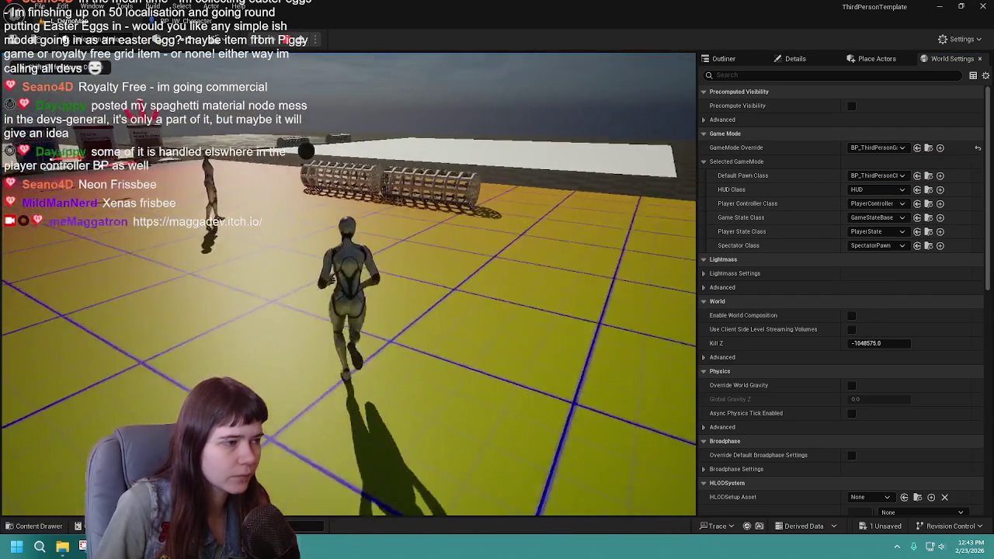
pyautogui.press('Escape')
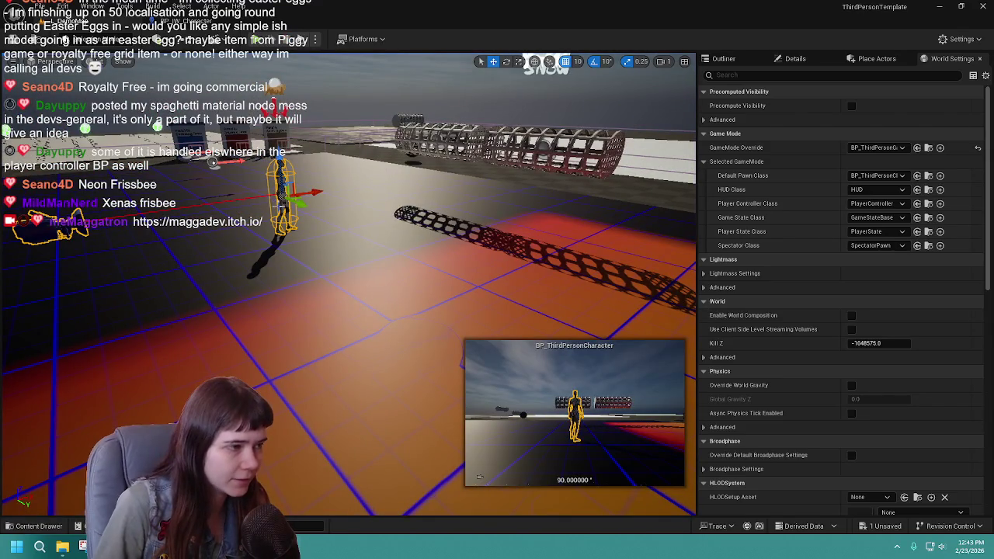
pyautogui.press('Delete')
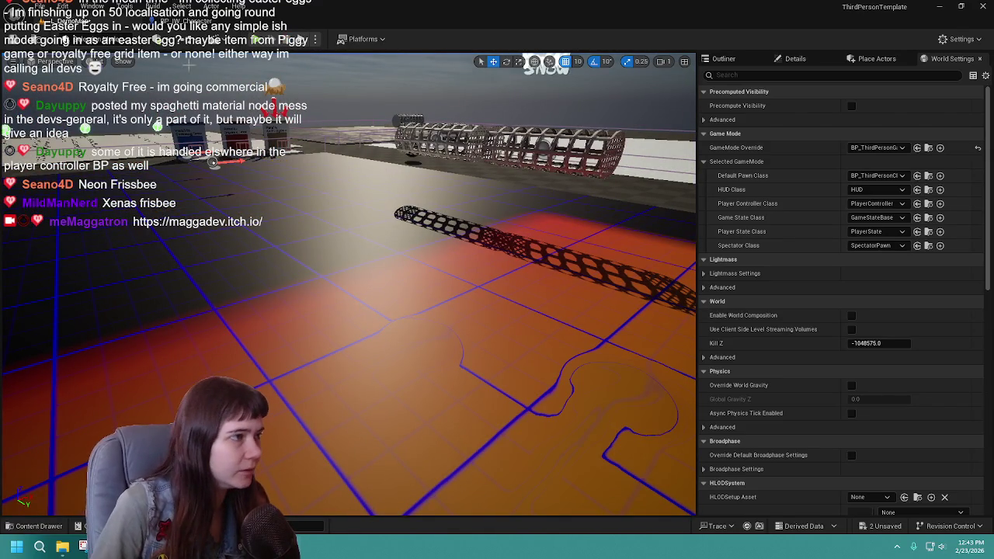
# Step: Play-test again, running past the cage cylinders, across the yellow floor, onto the snow and into the water
pyautogui.hotkey('alt', 'p')
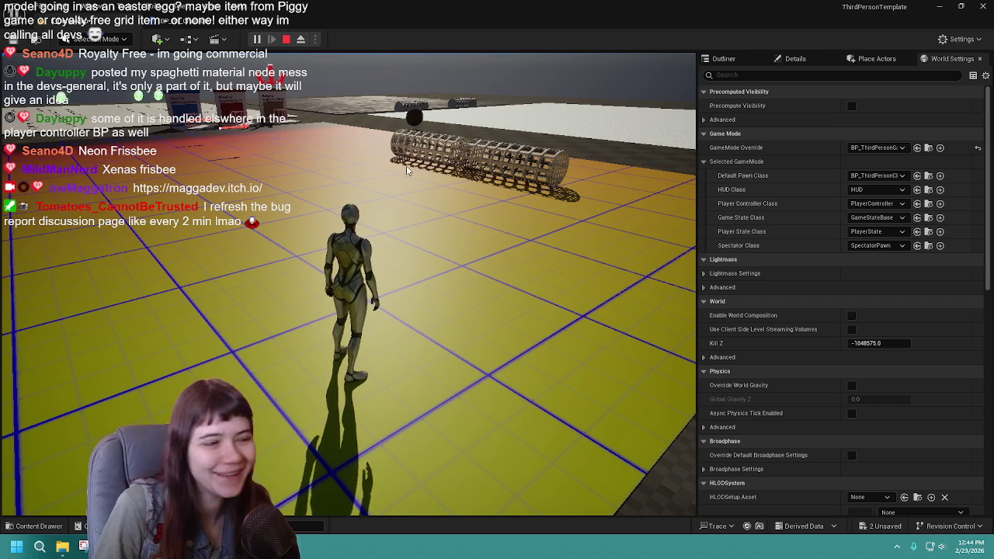
pyautogui.click(421, 188)
pyautogui.press('w')
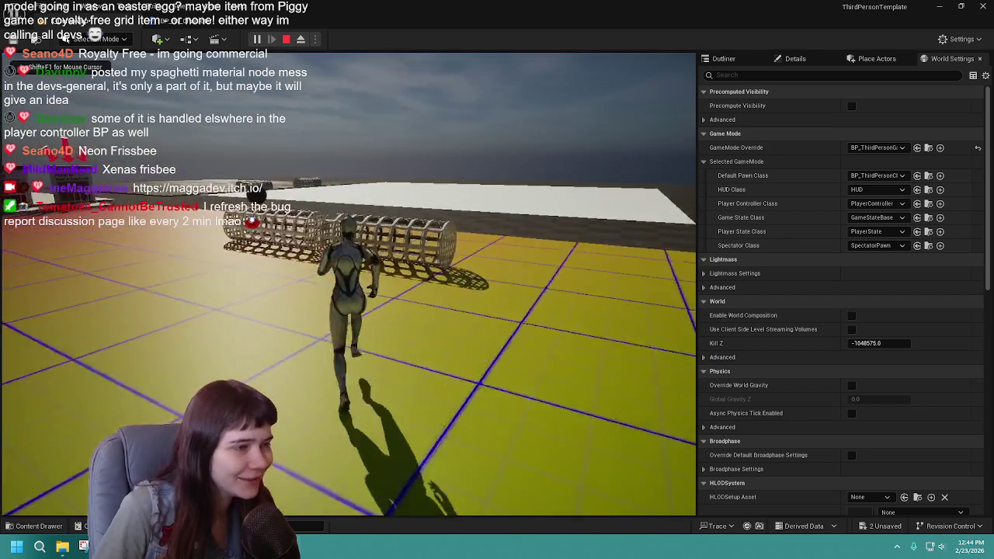
pyautogui.press('w')
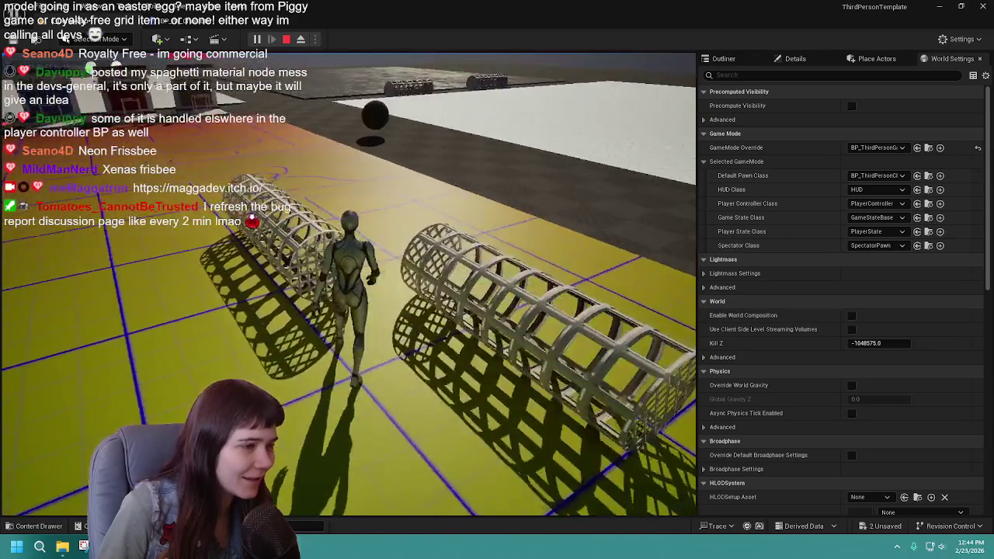
pyautogui.press('w')
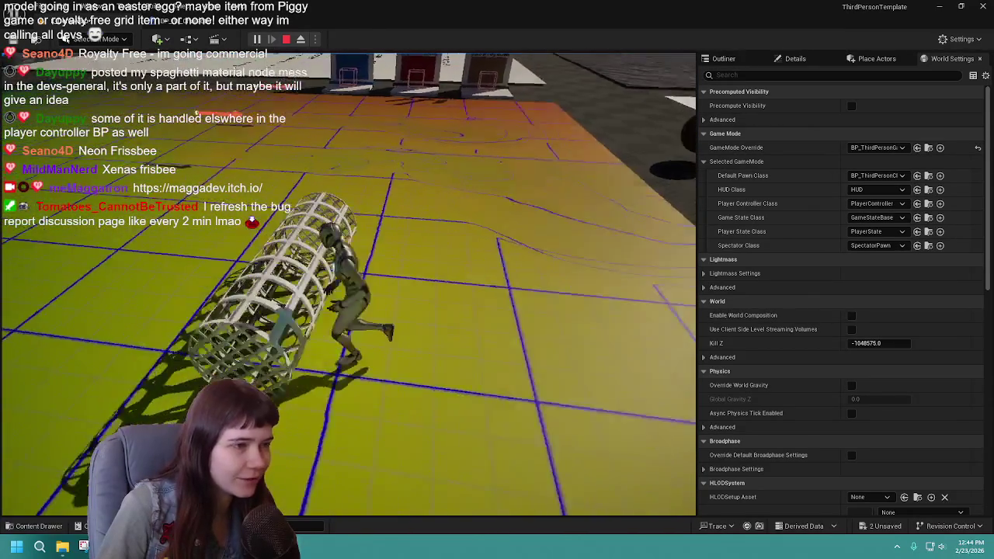
pyautogui.press('w')
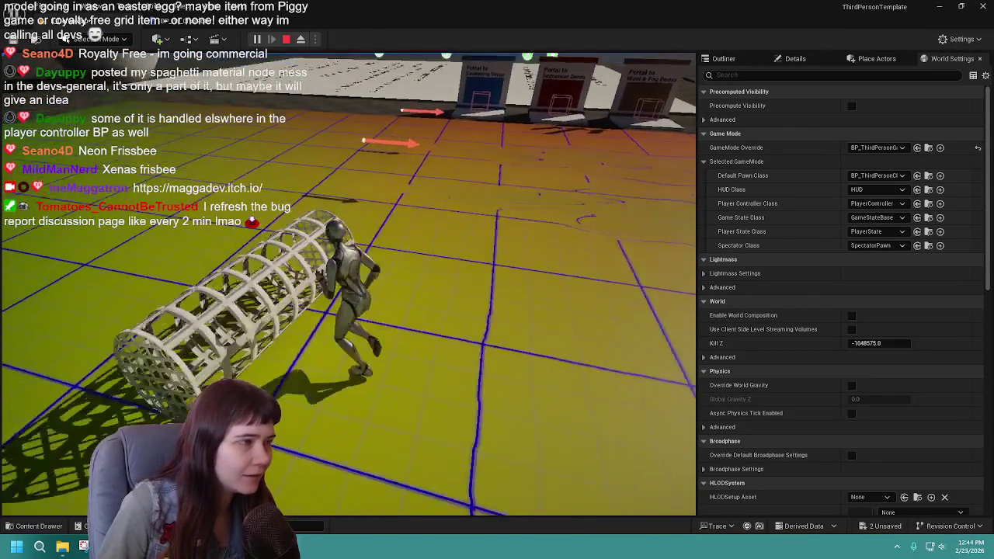
pyautogui.press('w')
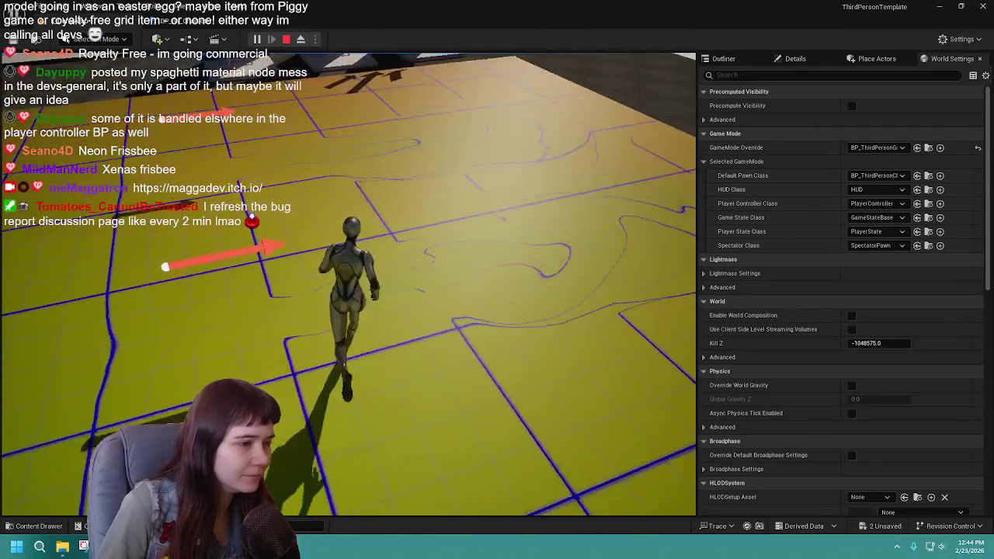
pyautogui.press('w')
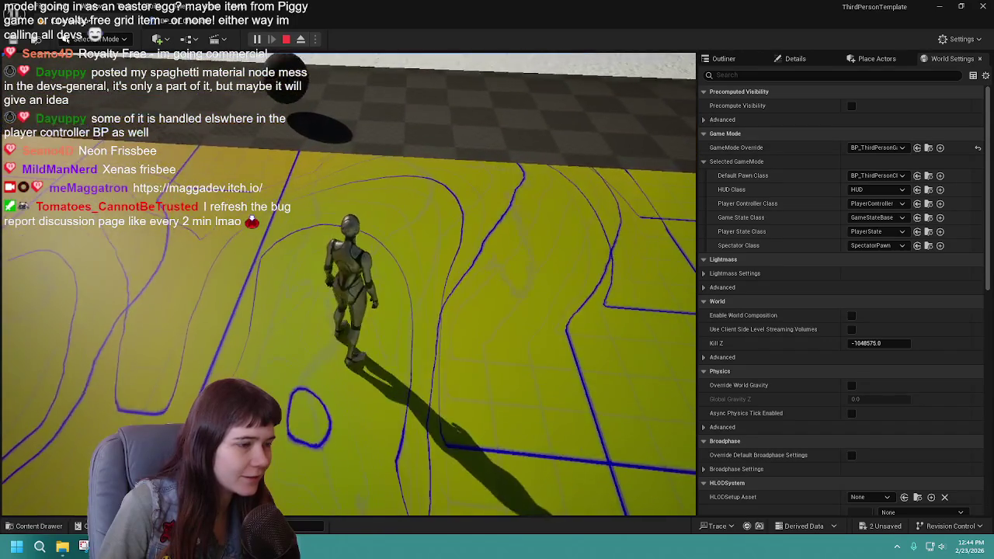
pyautogui.press('w')
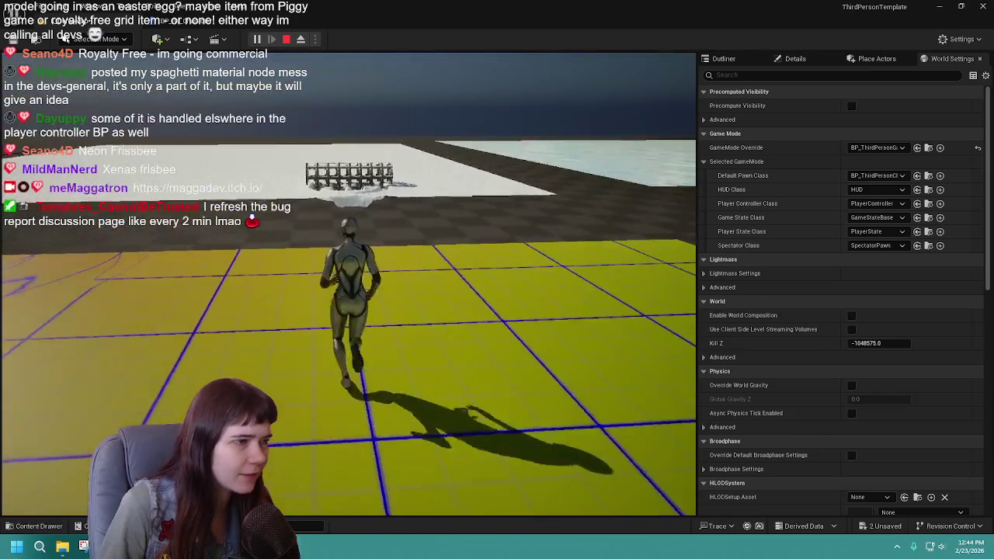
pyautogui.press('w')
pyautogui.press('w')
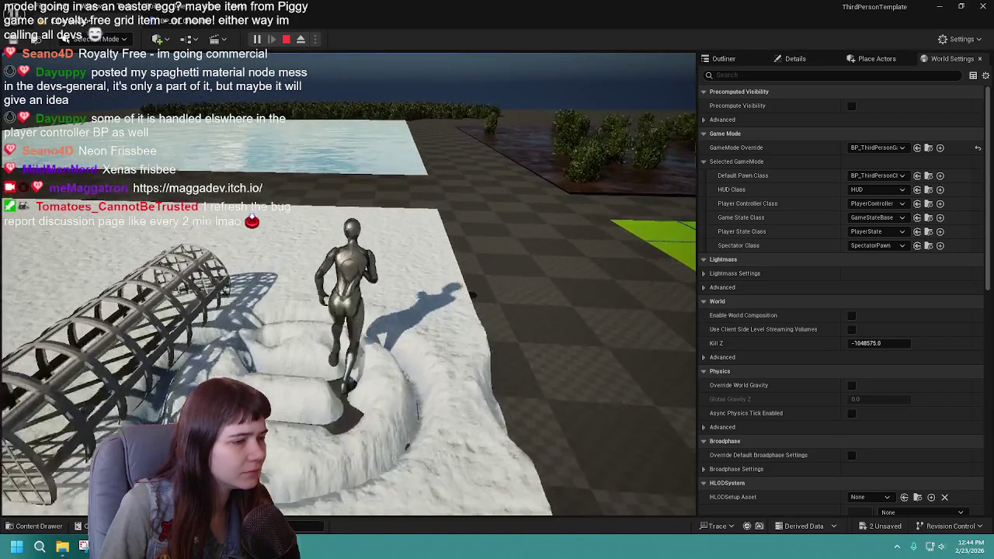
pyautogui.press('w')
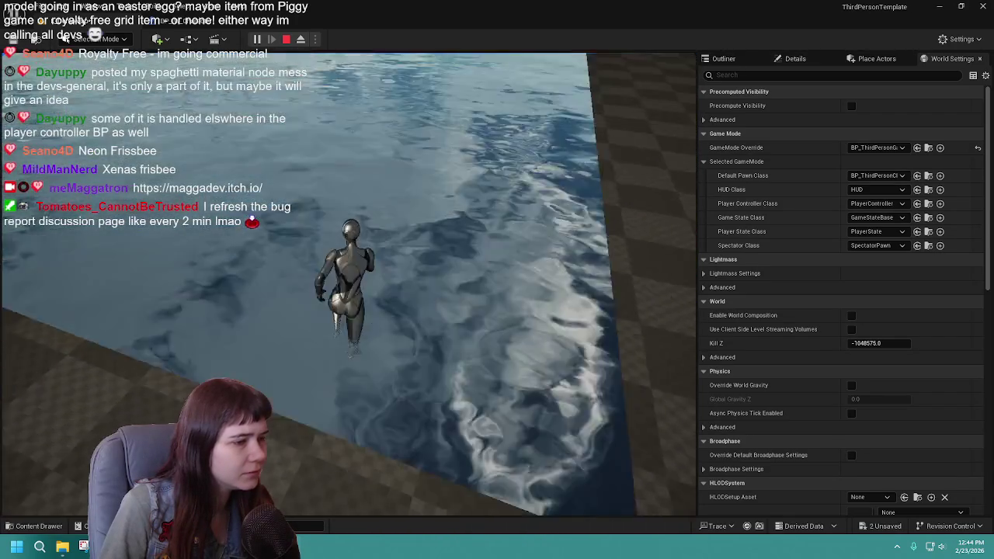
pyautogui.press('Escape')
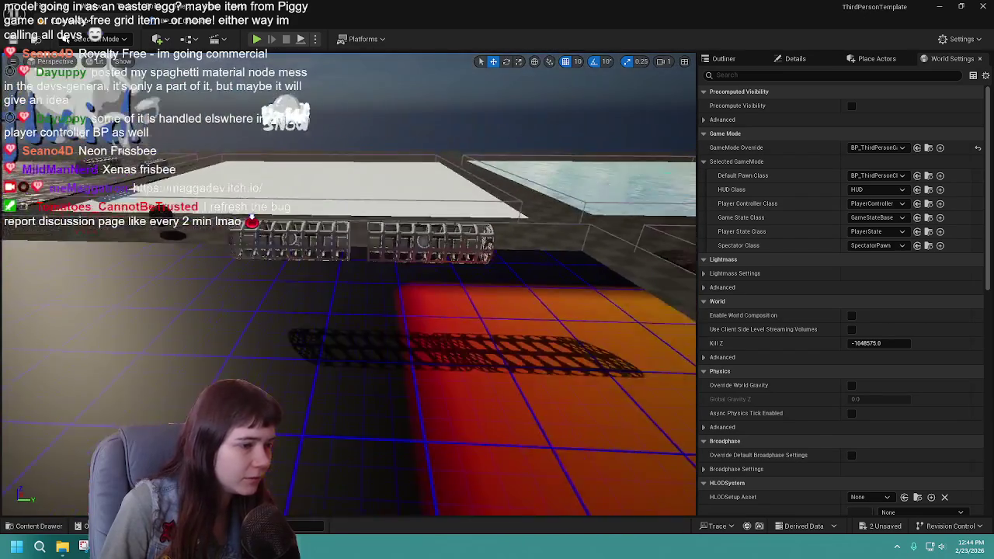
# Step: Save all unsaved changes, including the game mode and demo map
pyautogui.hotkey('ctrl', 'space')
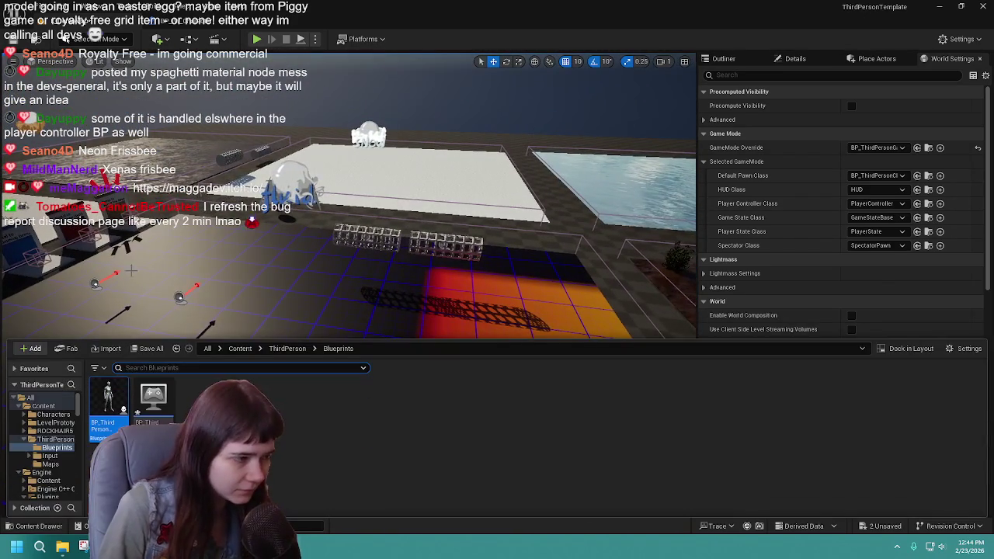
pyautogui.hotkey('ctrl', 'shift', 's')
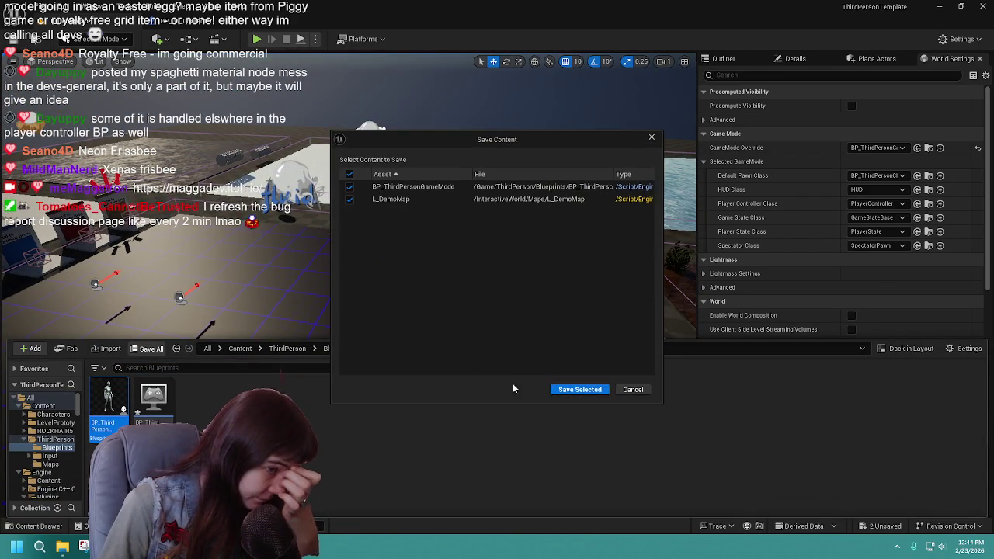
pyautogui.click(519, 388)
# Step: Navigate back to the InteractiveWorld Content folder and look inside its Blueprints folder
pyautogui.click(240, 349)
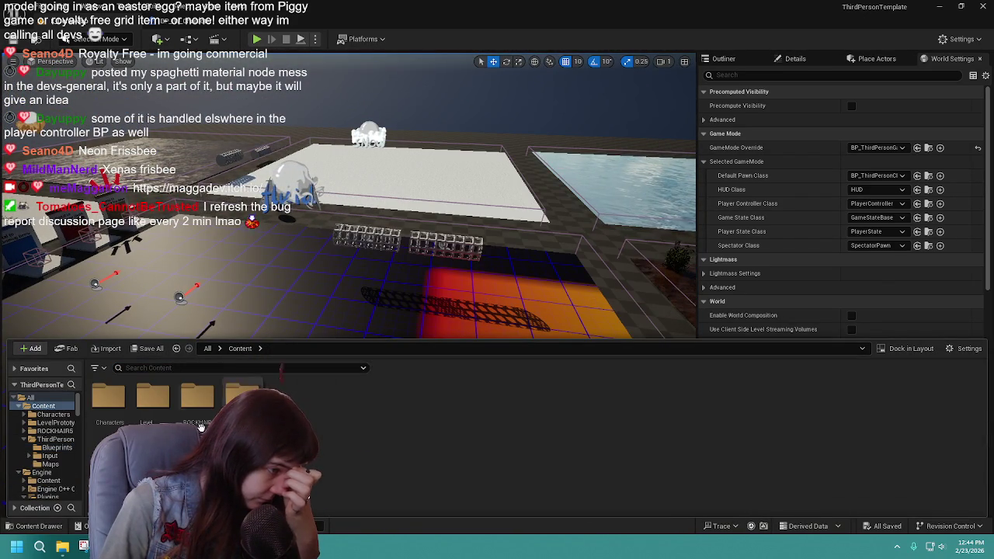
pyautogui.click(177, 349)
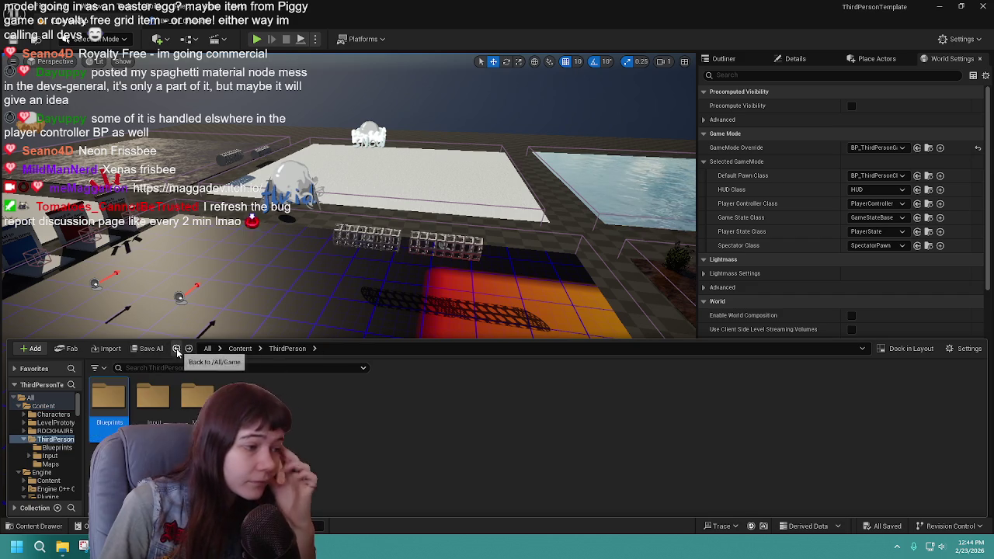
pyautogui.click(176, 349)
pyautogui.click(176, 349)
pyautogui.click(177, 349)
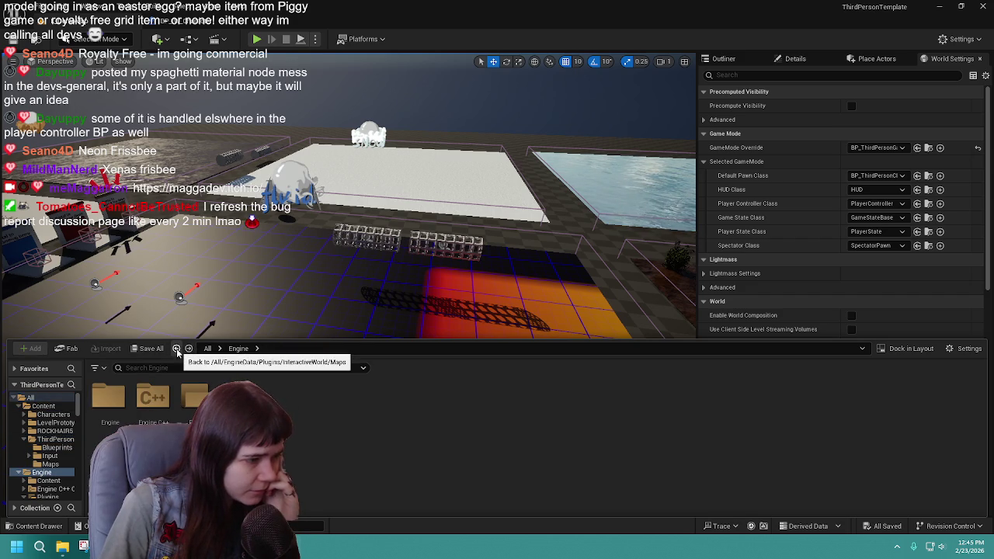
pyautogui.click(176, 348)
pyautogui.click(177, 348)
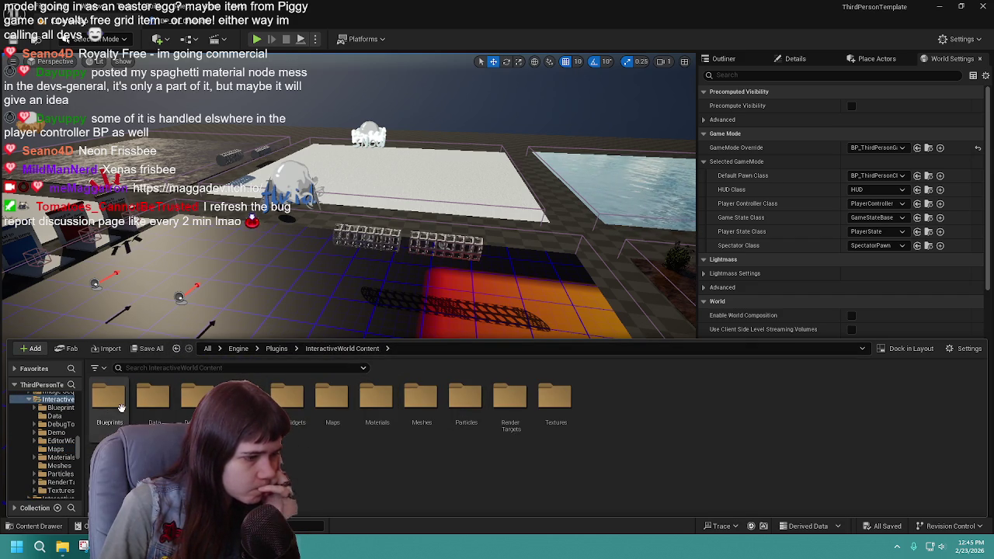
pyautogui.doubleClick(121, 408)
pyautogui.click(116, 410)
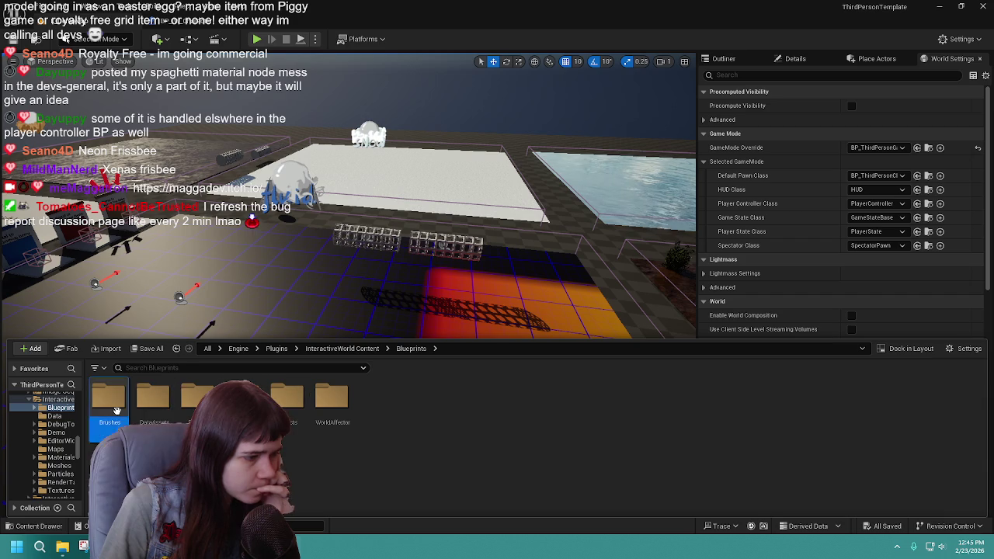
pyautogui.click(411, 348)
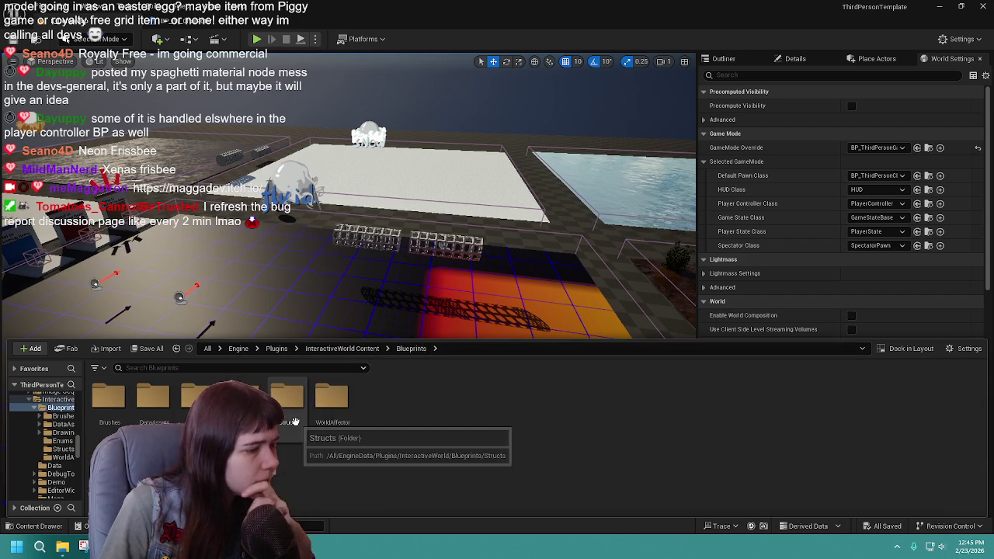
pyautogui.click(342, 349)
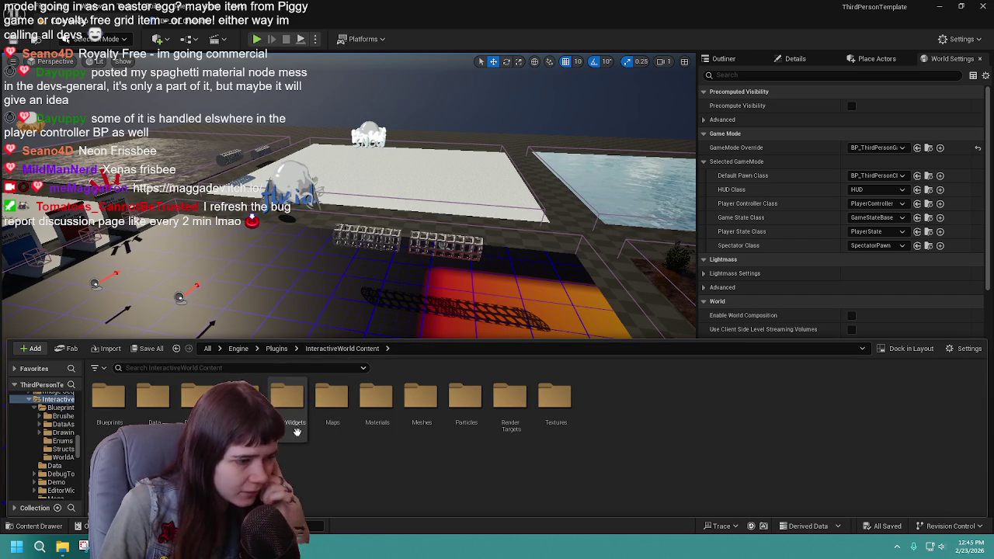
# Step: Look inside the Meshes, Materials, Particles, RenderTargets, Textures and DebugTools folders in turn
pyautogui.click(414, 419)
pyautogui.doubleClick(415, 420)
pyautogui.click(341, 349)
pyautogui.click(381, 396)
pyautogui.doubleClick(380, 396)
pyautogui.click(343, 349)
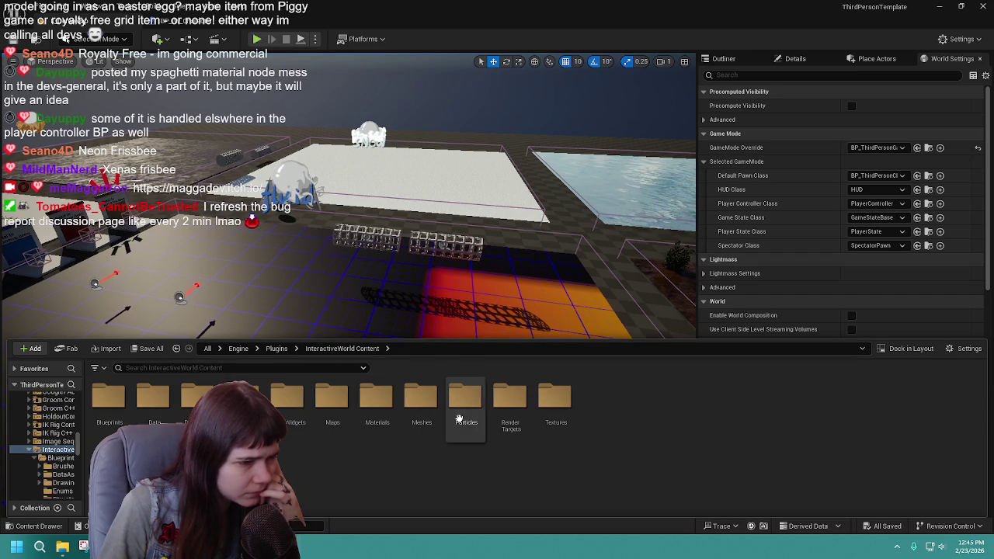
pyautogui.doubleClick(463, 410)
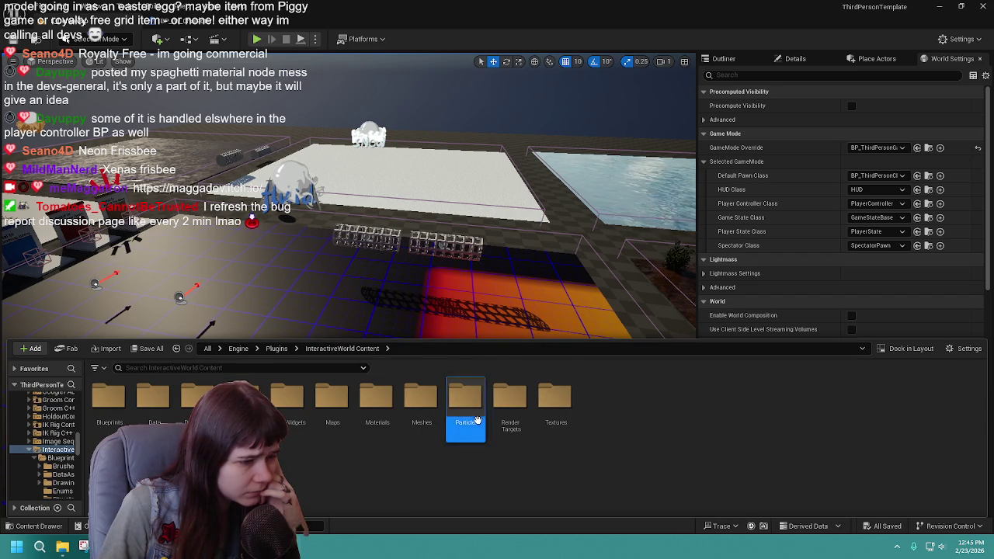
pyautogui.click(340, 348)
pyautogui.doubleClick(520, 398)
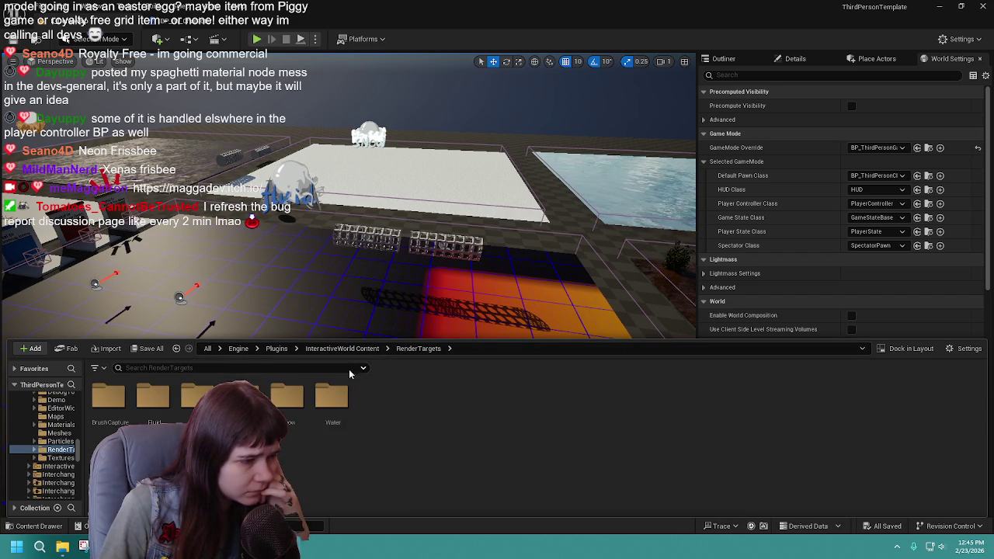
pyautogui.click(327, 349)
pyautogui.doubleClick(556, 398)
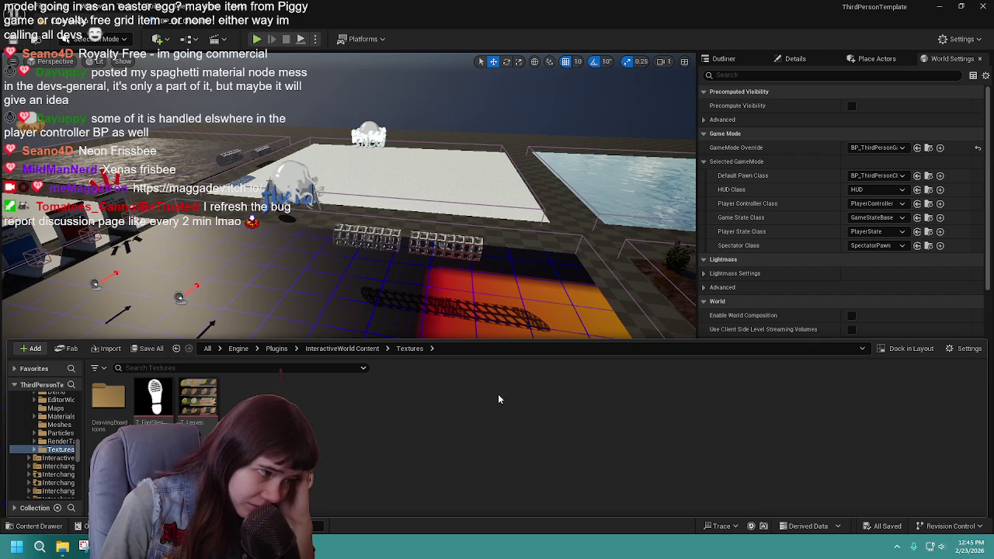
pyautogui.click(342, 348)
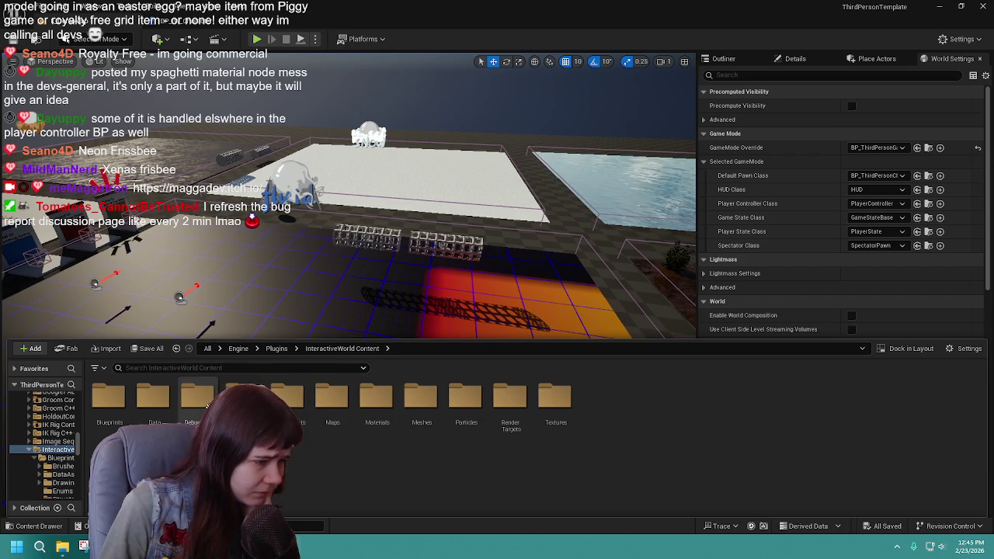
pyautogui.doubleClick(197, 398)
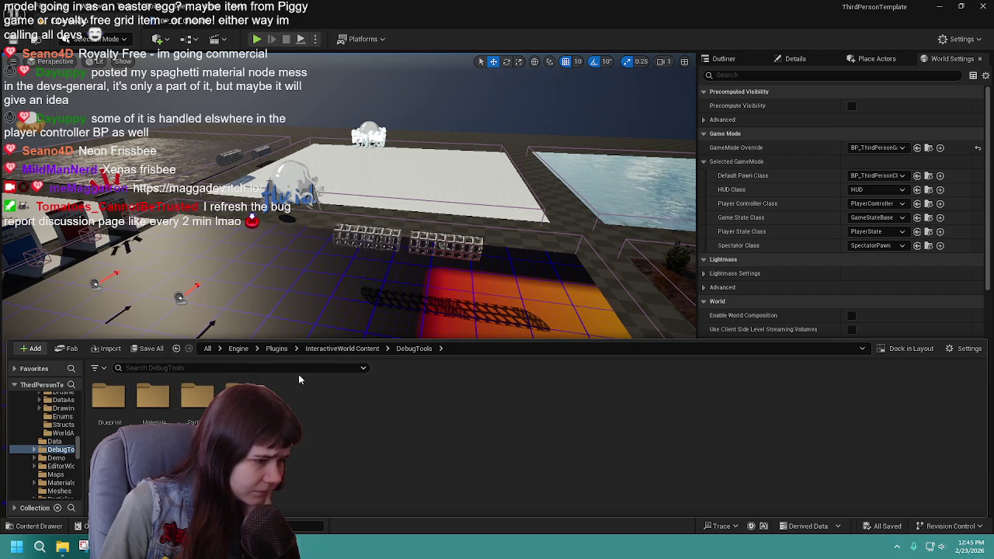
pyautogui.click(342, 349)
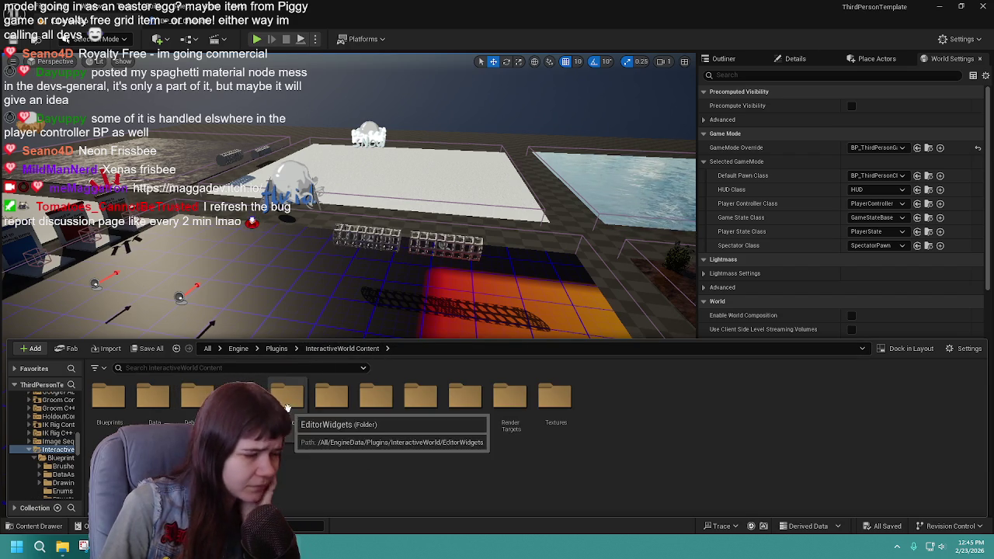
# Step: Search the plugin content for BP_IW_Character, select it, then clear the filter
pyautogui.click(270, 369)
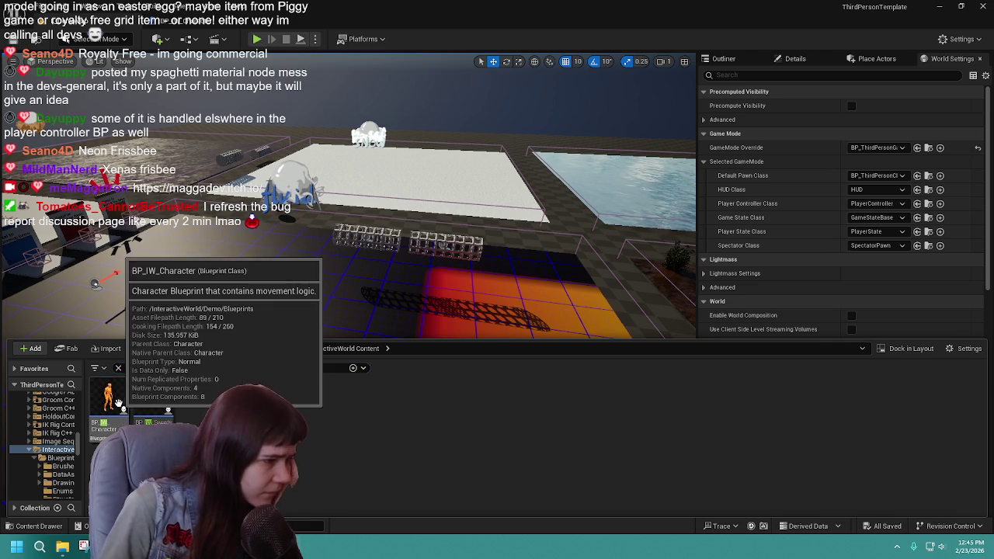
pyautogui.click(108, 400)
pyautogui.click(117, 368)
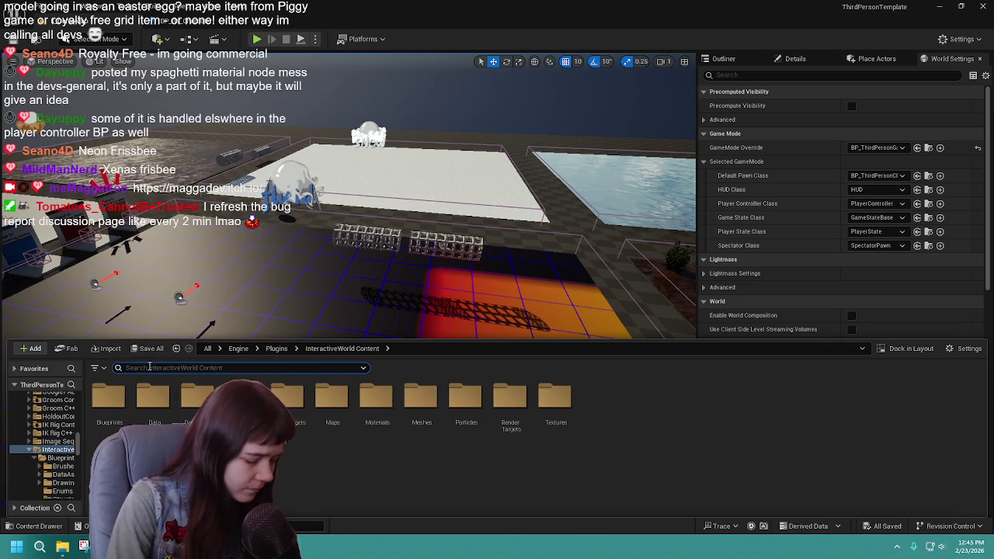
# Step: Search 'iw' and reveal the BP_IW_Character asset's file on disk, then clear the search
pyautogui.write('iw')
pyautogui.rightClick(124, 392)
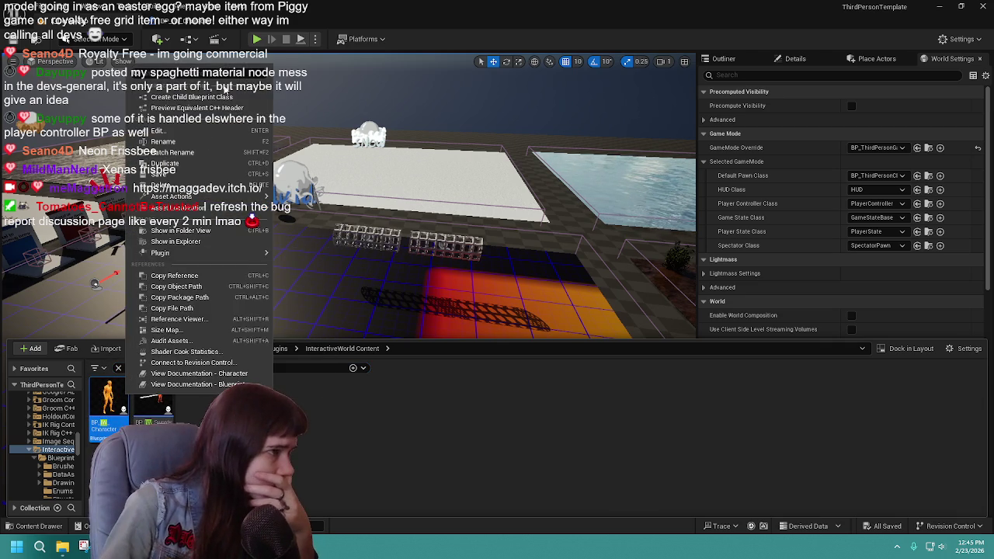
pyautogui.click(208, 243)
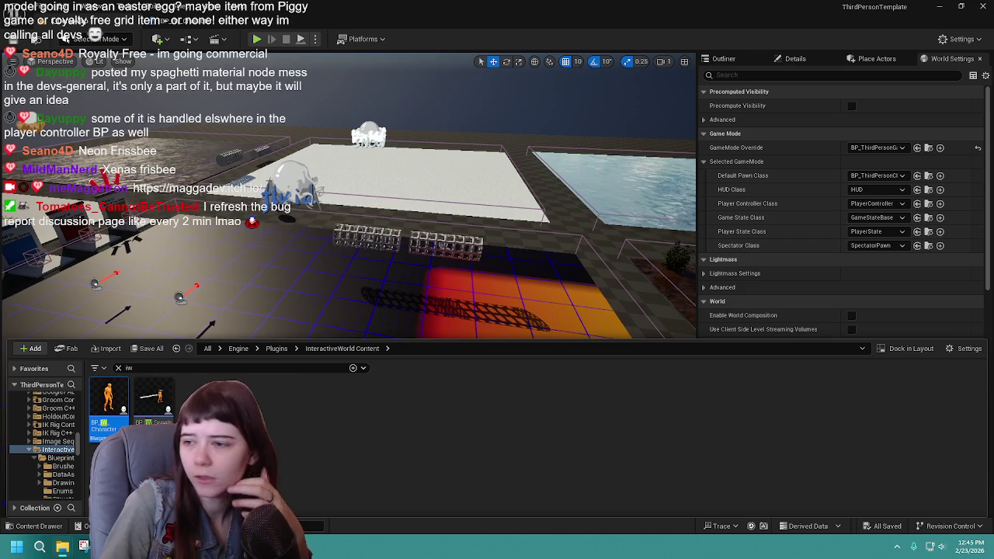
pyautogui.click(120, 369)
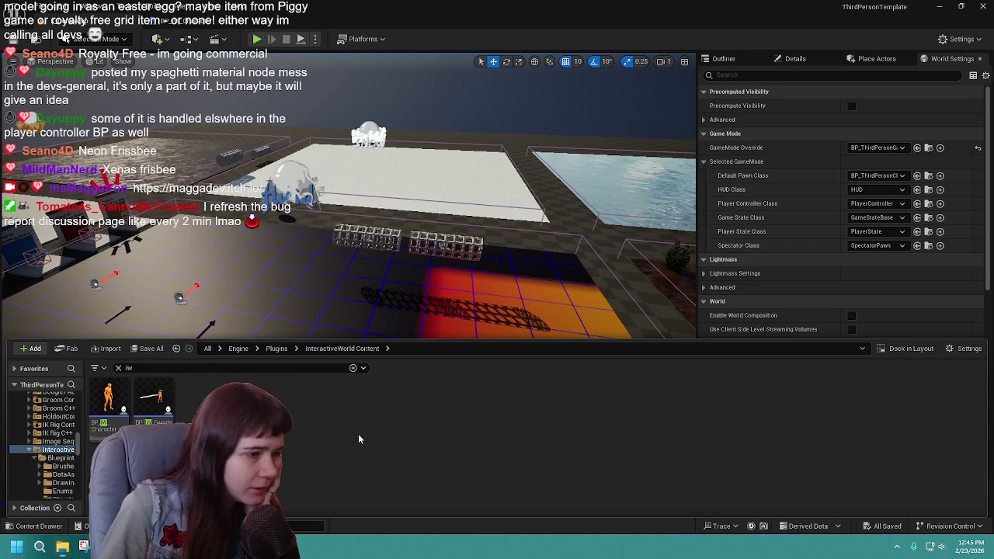
pyautogui.click(117, 369)
# Step: Place a BP_IW_Character from Demo > Blueprints in the level and make it the Default Pawn Class
pyautogui.click(275, 349)
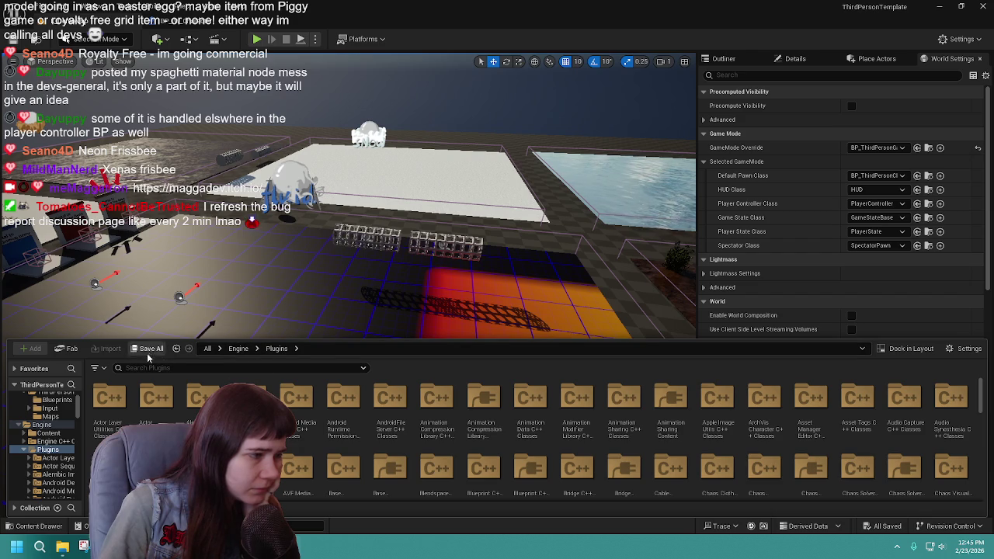
pyautogui.click(176, 348)
pyautogui.doubleClick(197, 398)
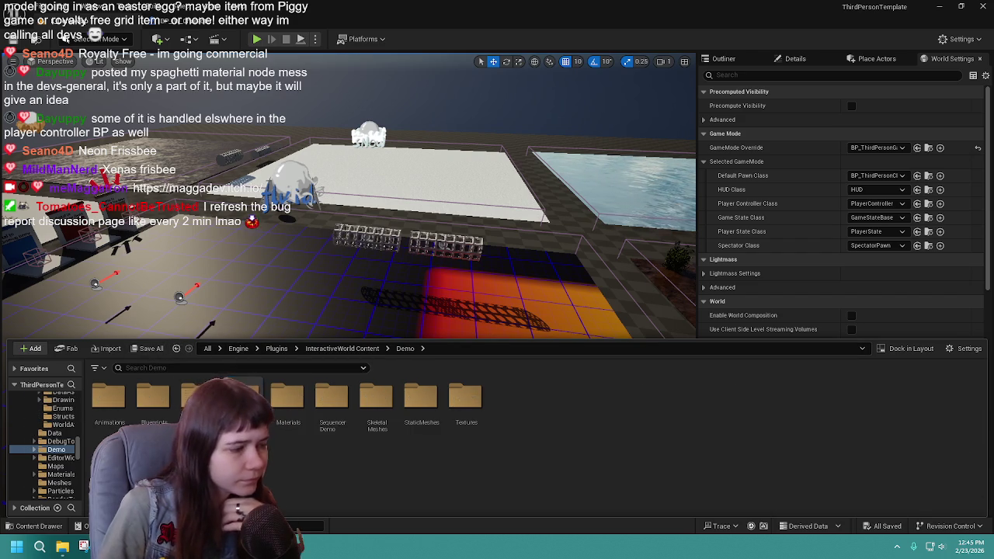
pyautogui.doubleClick(144, 397)
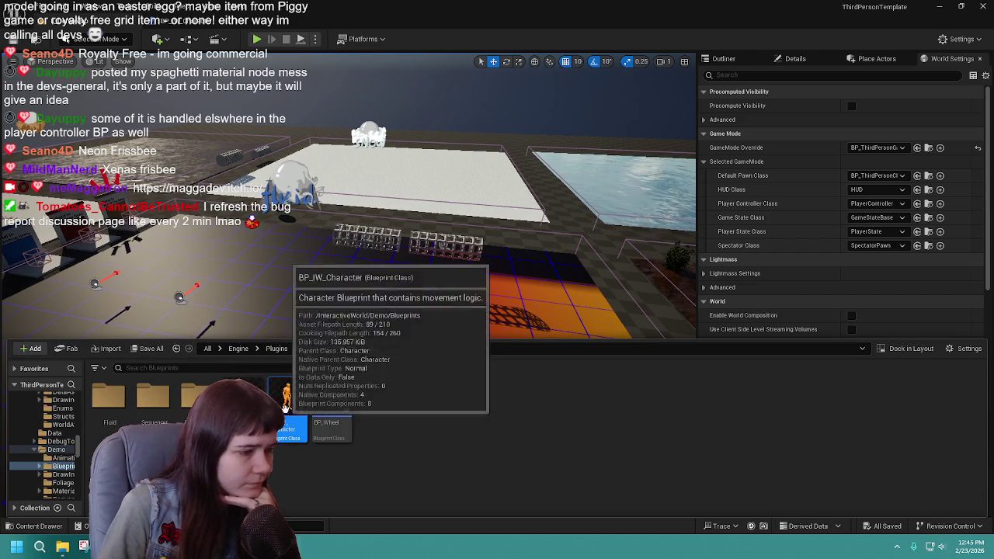
pyautogui.click(291, 410)
pyautogui.moveTo(288, 410); pyautogui.dragTo(365, 330)
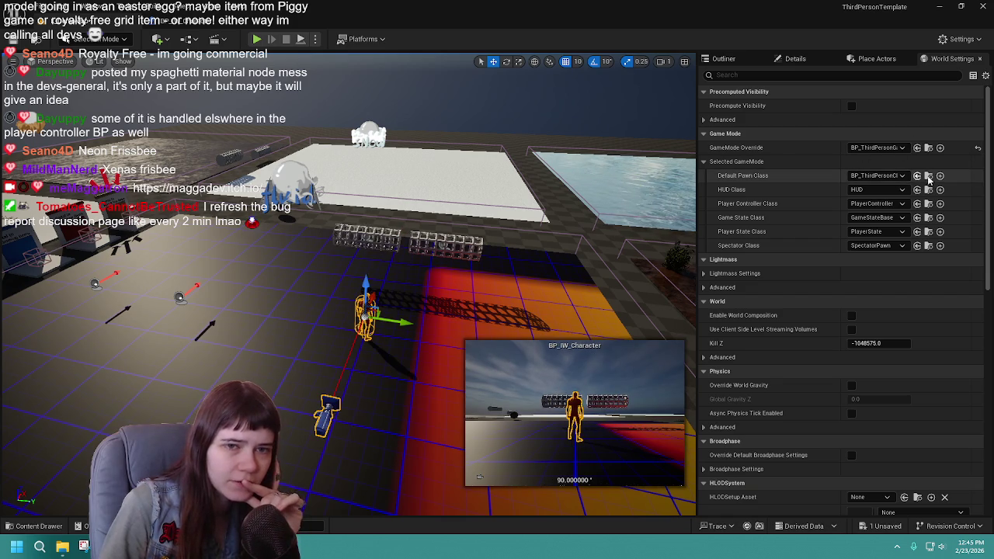
pyautogui.click(896, 175)
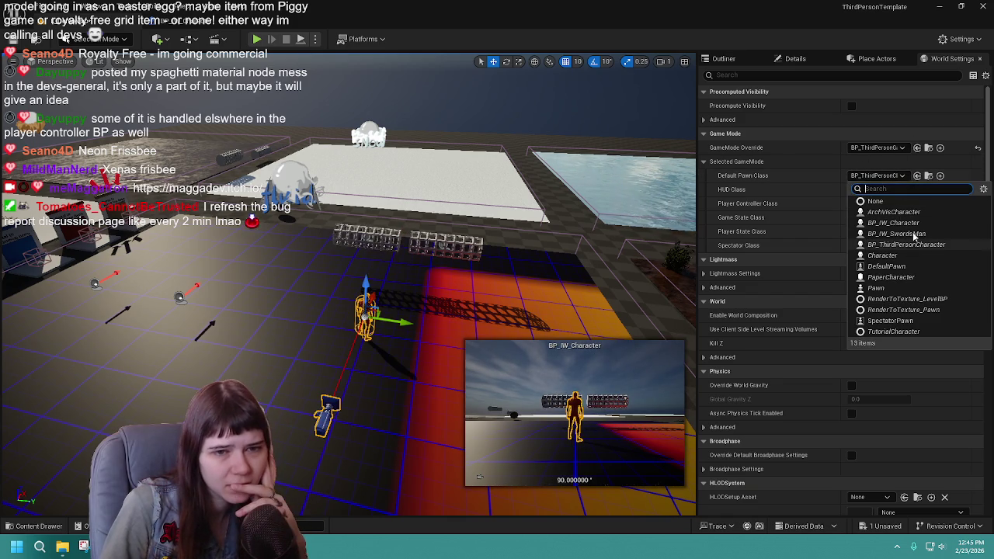
pyautogui.click(894, 223)
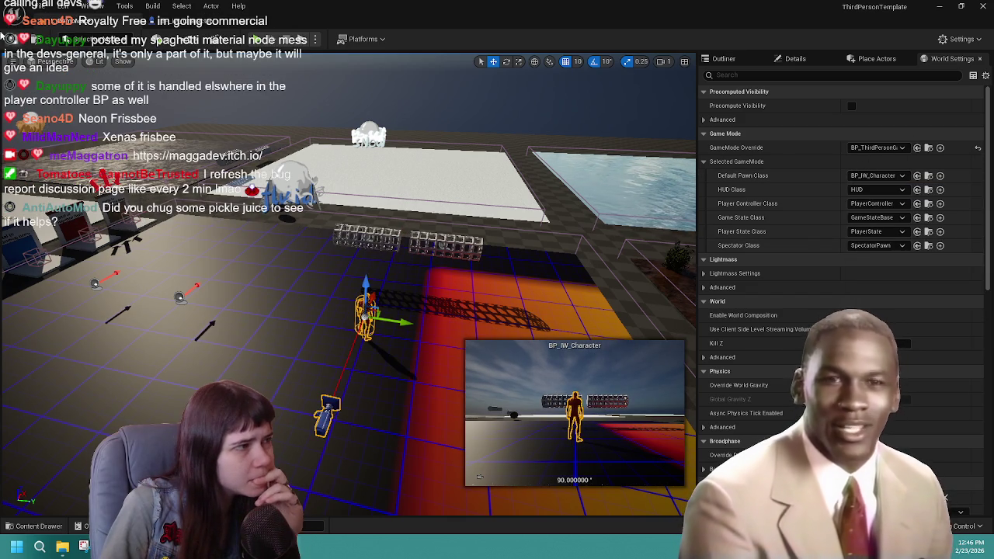
# Step: Save the level, run a quick playtest and close the resulting error log
pyautogui.click(12, 39)
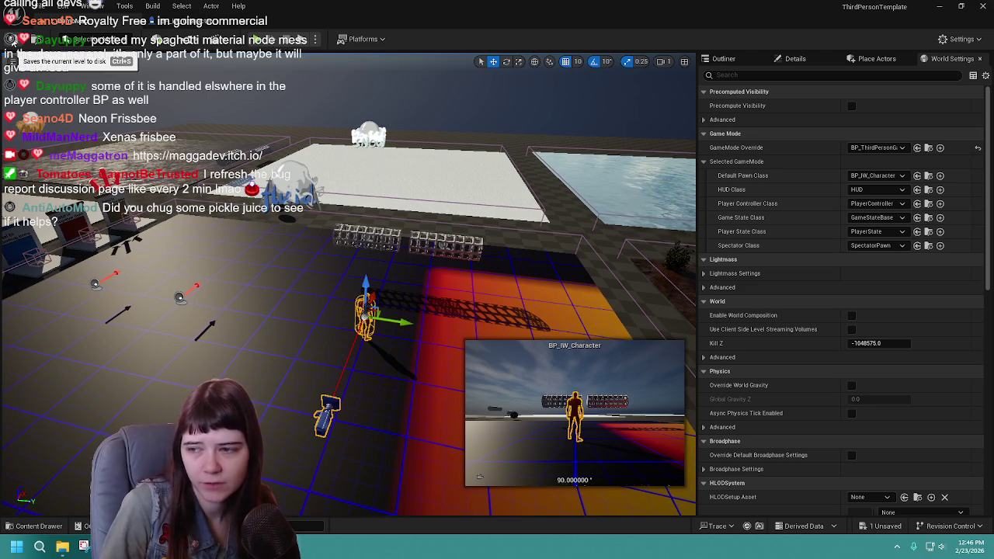
pyautogui.click(258, 45)
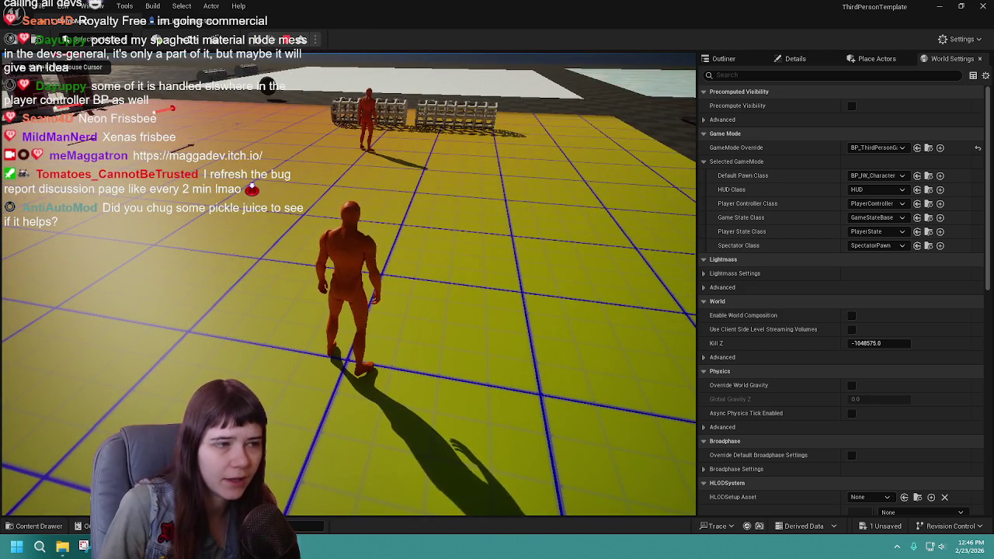
pyautogui.press('Escape')
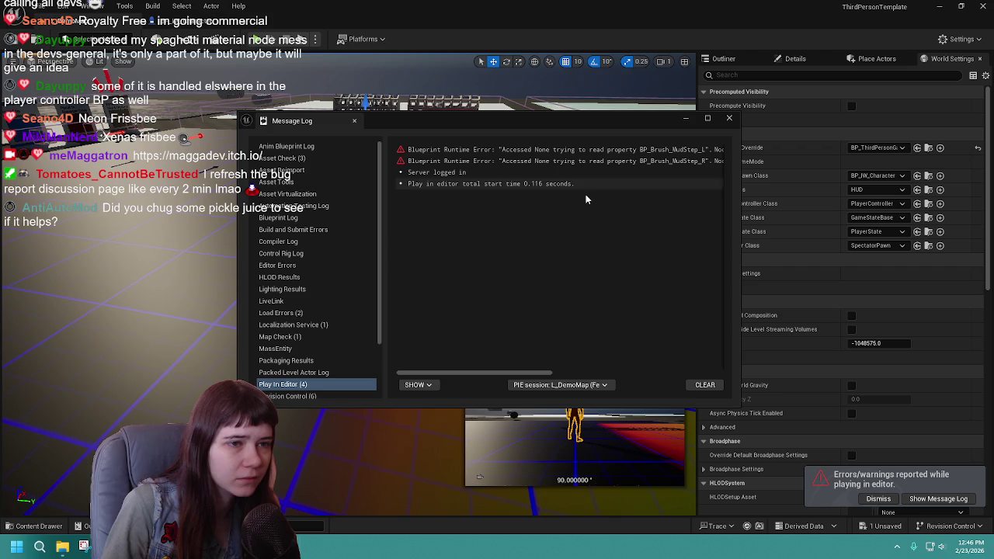
pyautogui.moveTo(513, 374); pyautogui.dragTo(629, 374)
pyautogui.click(729, 118)
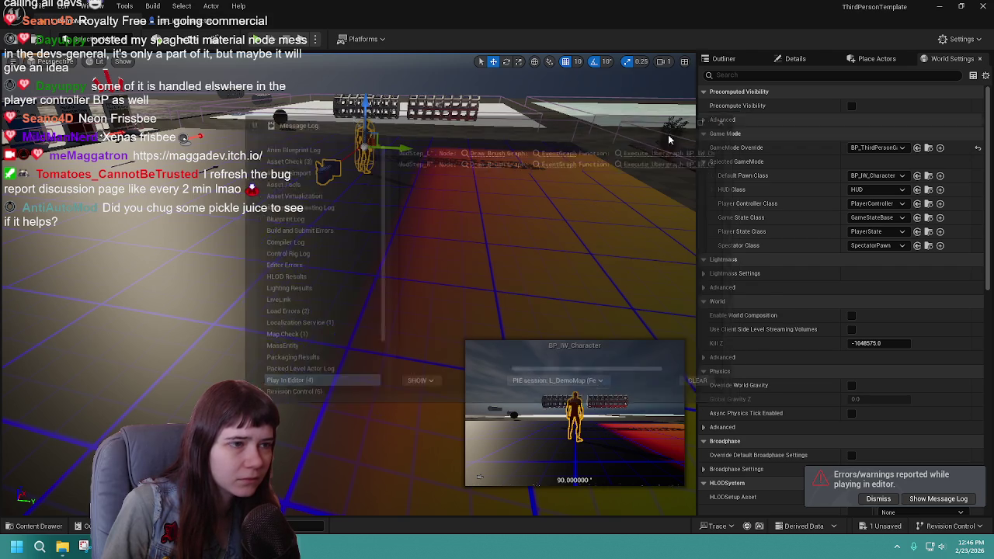
# Step: Focus on the placed BP_IW_Character and delete it from the level via the Outliner
pyautogui.press('f')
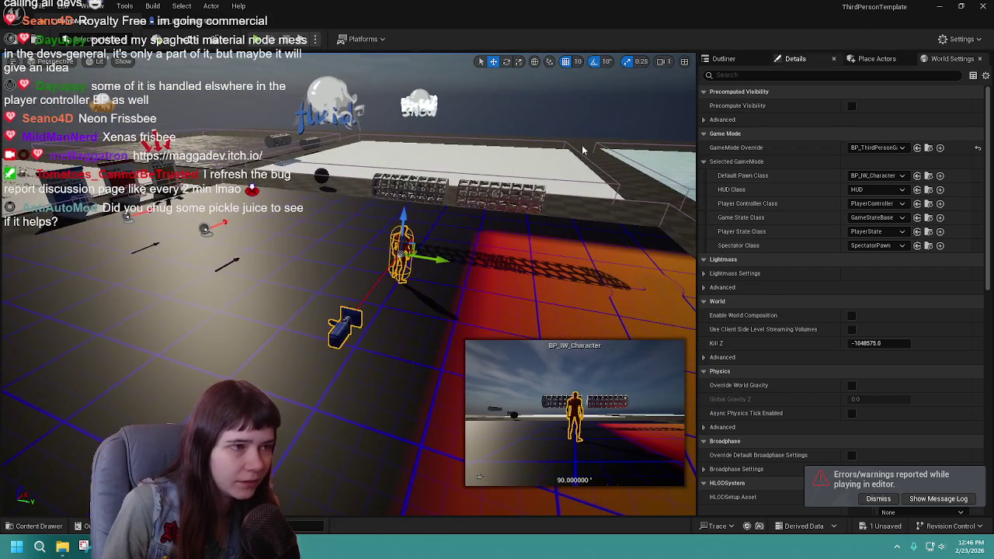
pyautogui.click(808, 60)
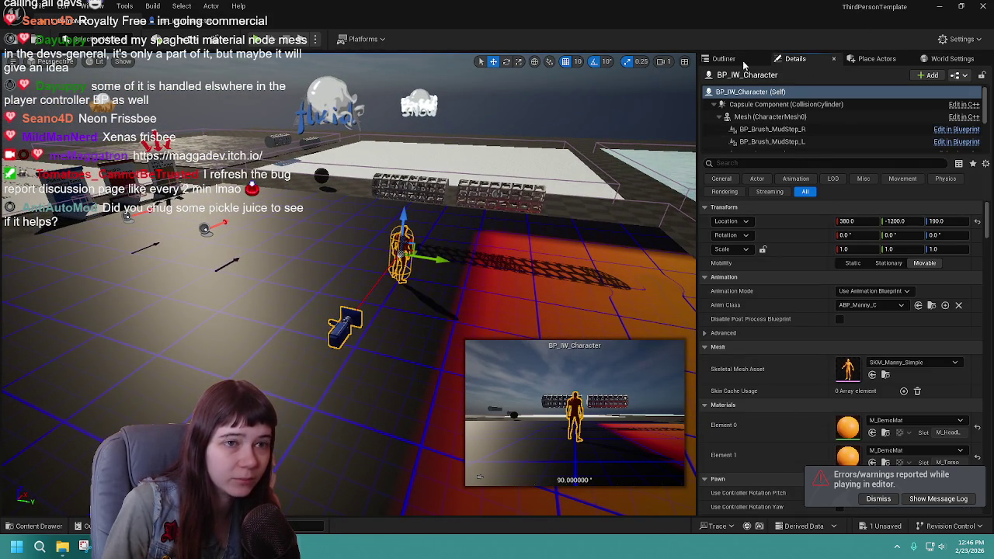
pyautogui.click(724, 59)
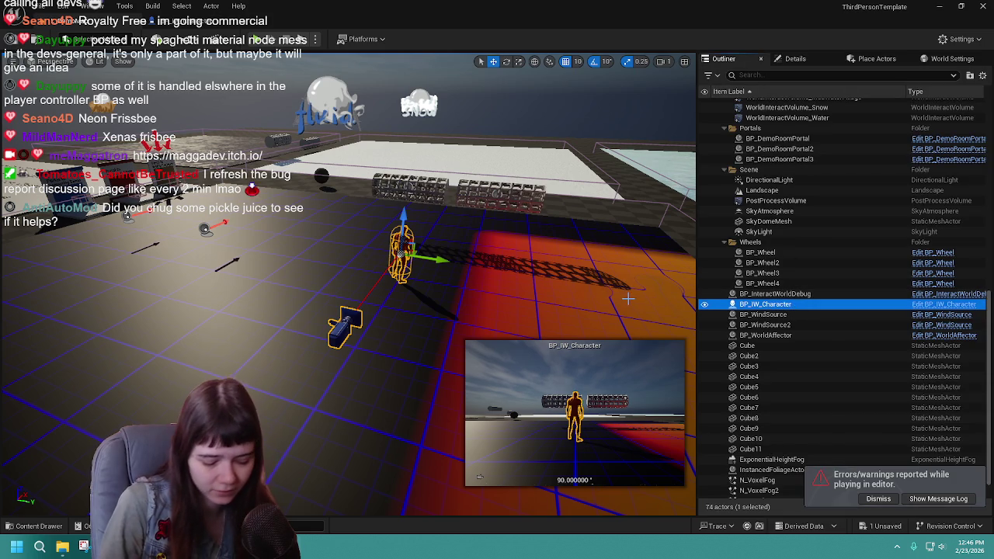
pyautogui.press('Delete')
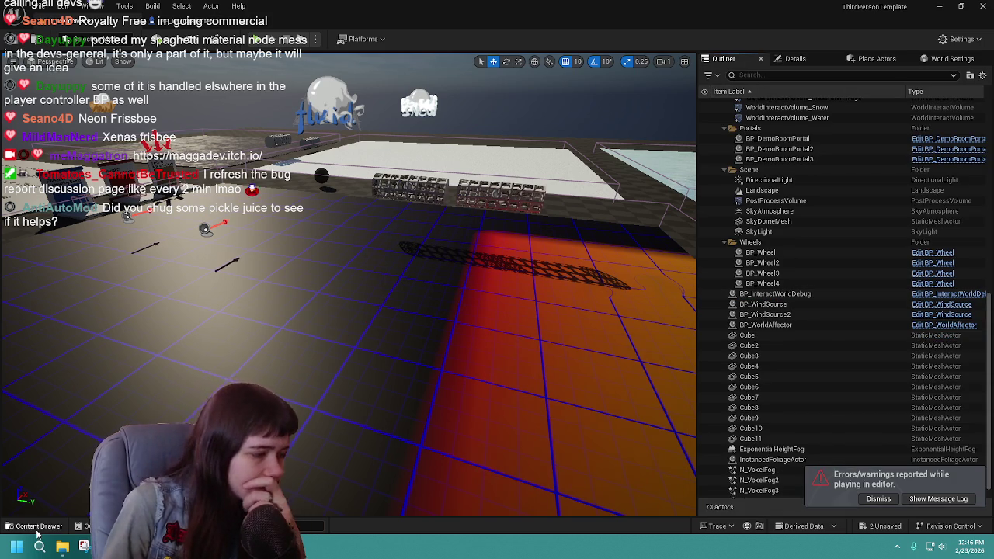
pyautogui.hotkey('ctrl', 'space')
# Step: Open BP_IW_Character and inspect its event graph's movement, jump and camera input nodes
pyautogui.doubleClick(340, 412)
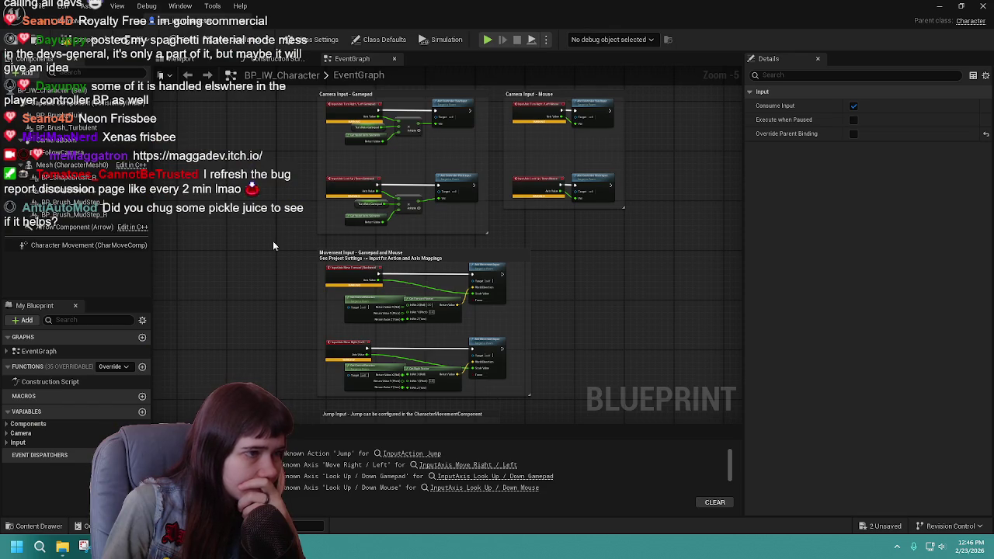
pyautogui.scroll(3, 316, 272)
pyautogui.moveTo(370, 307); pyautogui.dragTo(370, 114)
pyautogui.scroll(-2, 369, 114)
pyautogui.moveTo(370, 307); pyautogui.dragTo(370, 129)
pyautogui.scroll(2, 383, 208)
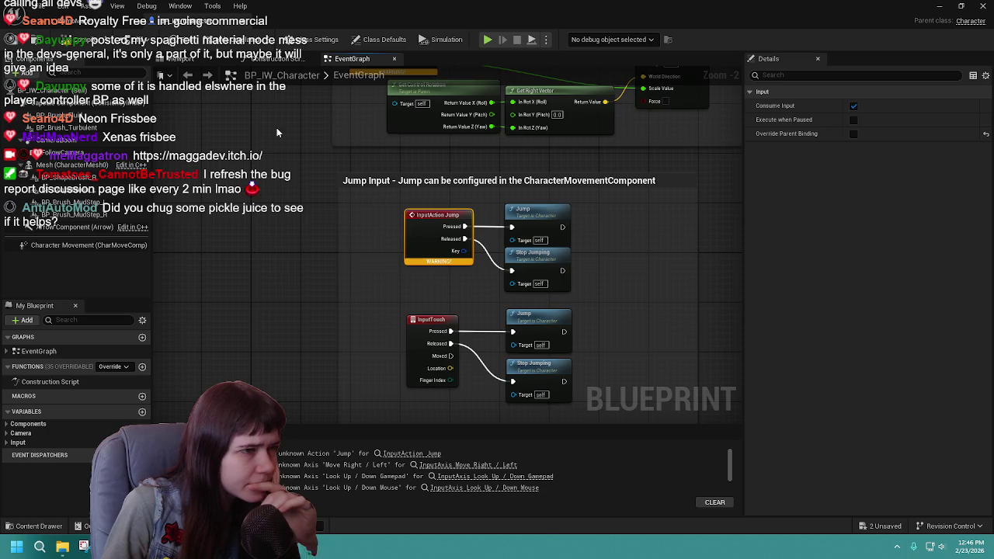
pyautogui.moveTo(277, 129); pyautogui.dragTo(283, 218)
pyautogui.scroll(-4, 291, 268)
pyautogui.scroll(2, 313, 332)
pyautogui.scroll(1, 313, 332)
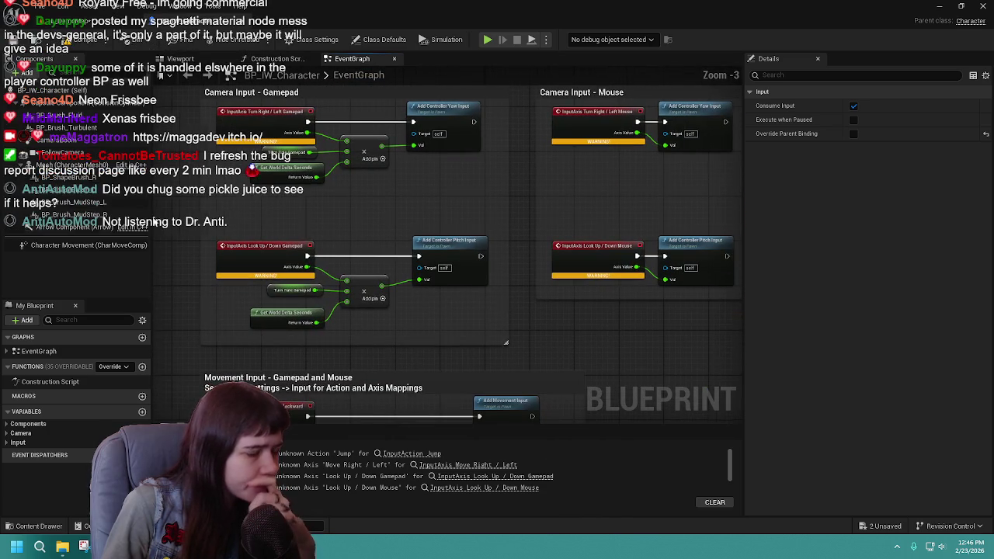
# Step: Browse the project content to Content > ThirdPerson > Blueprints
pyautogui.hotkey('ctrl', 'space')
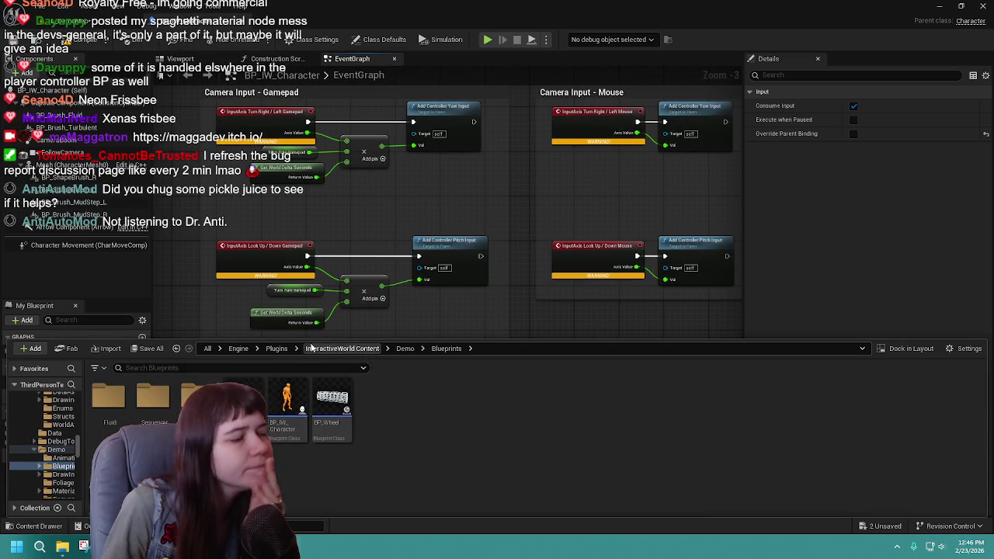
pyautogui.scroll(10, 37, 435)
pyautogui.scroll(10, 37, 434)
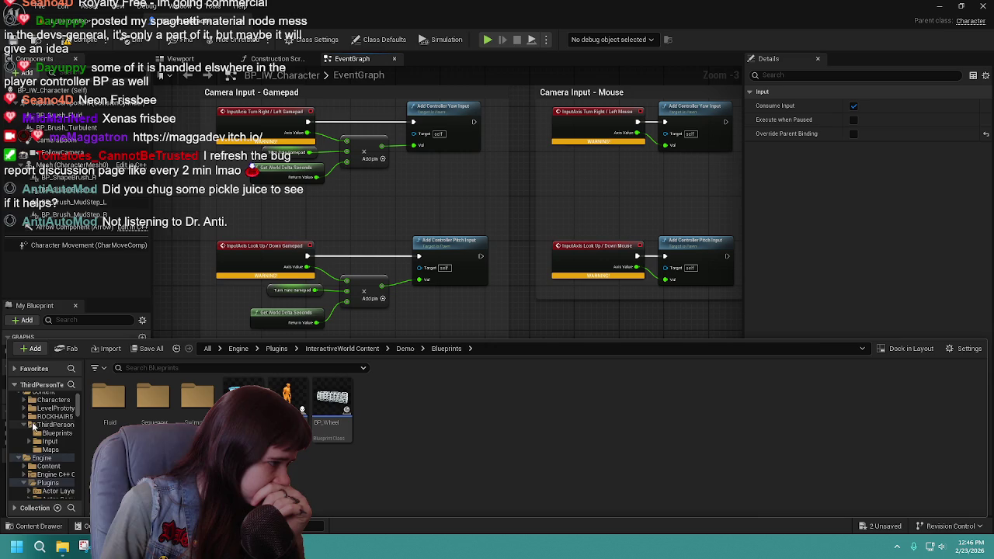
pyautogui.click(46, 415)
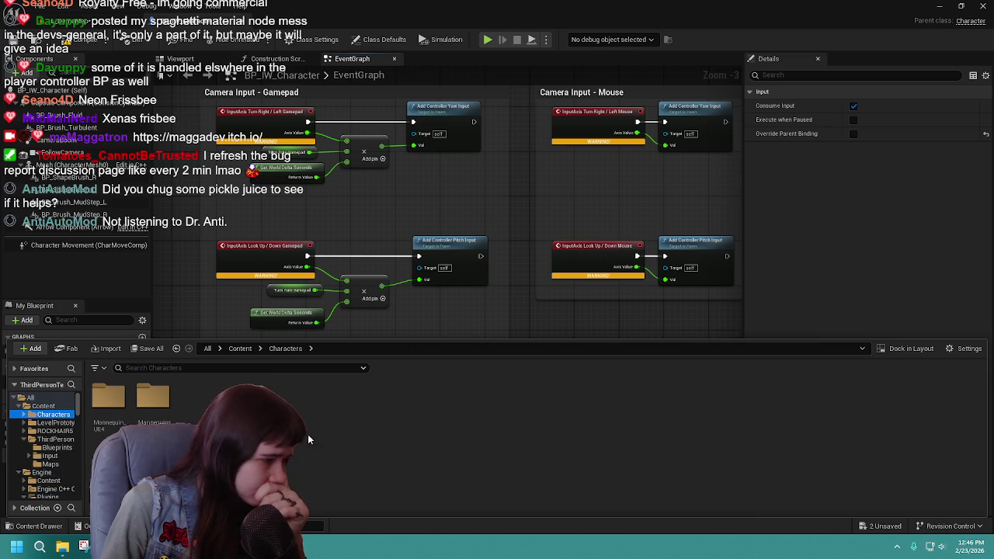
pyautogui.click(240, 348)
pyautogui.click(55, 439)
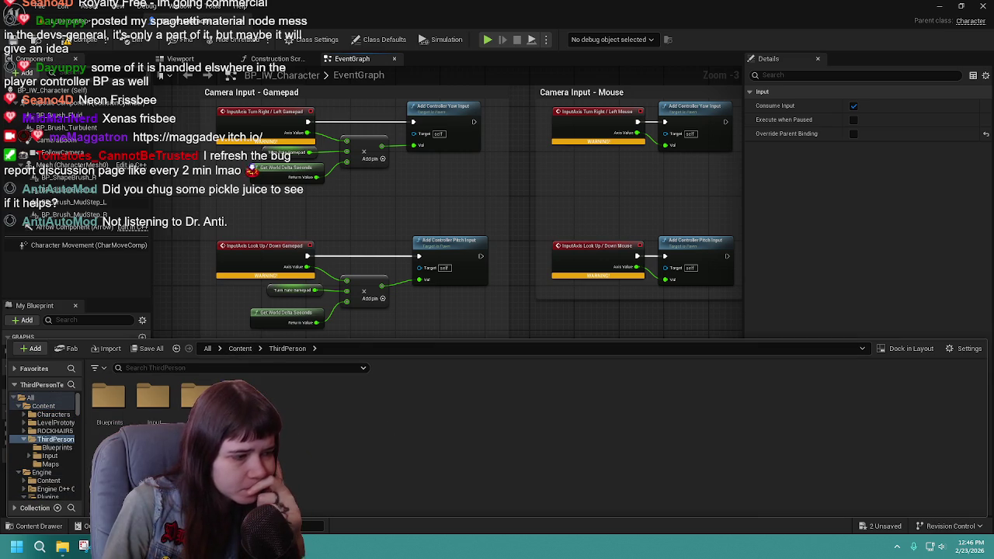
pyautogui.doubleClick(111, 399)
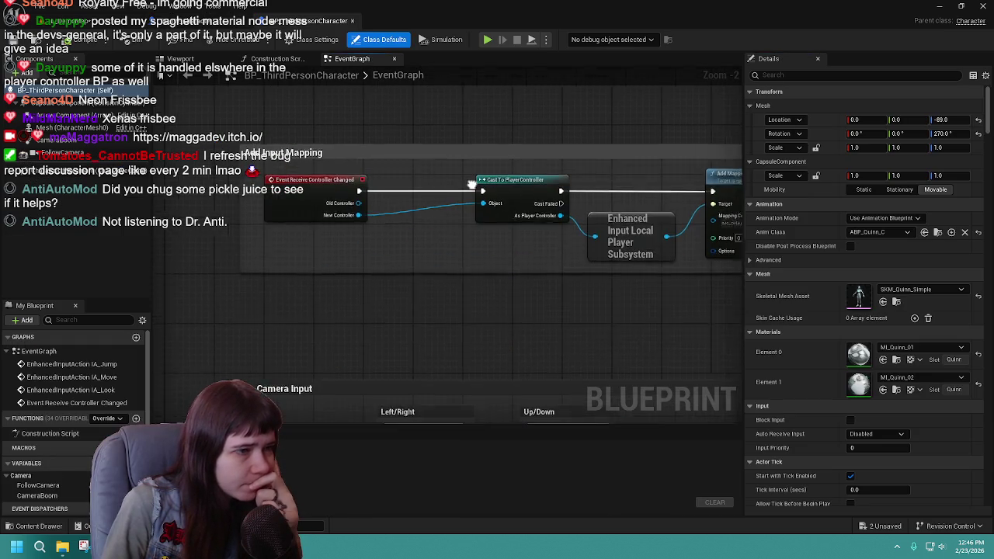
# Step: In BP_ThirdPersonCharacter, box-select and copy all the enhanced-input node groups
pyautogui.moveTo(472, 184)
pyautogui.mouseDown()
pyautogui.moveTo(550, 230)
pyautogui.moveTo(505, 264)
pyautogui.moveTo(520, 293)
pyautogui.mouseUp()
pyautogui.scroll(-1, 518, 299)
pyautogui.scroll(-1, 514, 295)
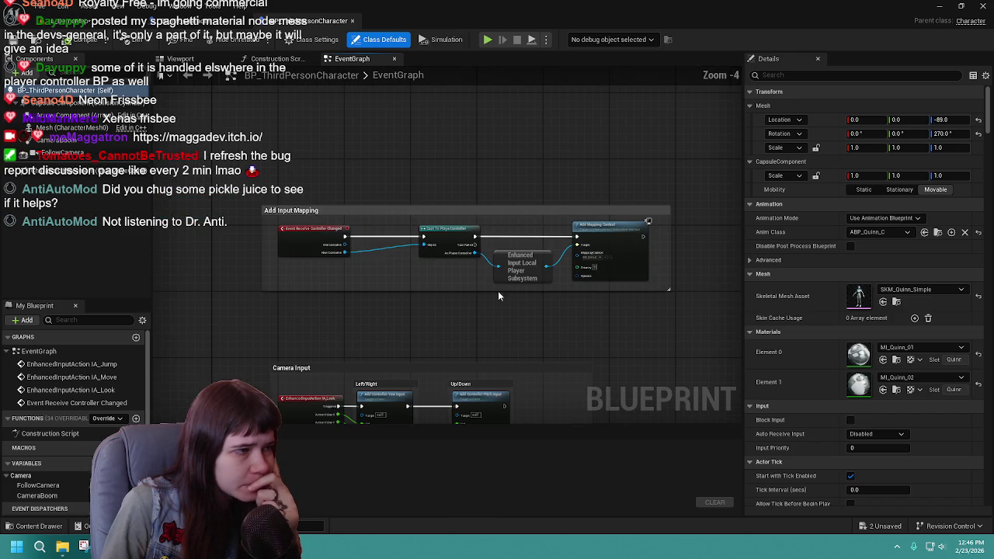
pyautogui.scroll(-4, 256, 194)
pyautogui.moveTo(237, 113)
pyautogui.mouseDown()
pyautogui.moveTo(497, 462)
pyautogui.moveTo(519, 204)
pyautogui.moveTo(488, 393)
pyautogui.mouseUp()
pyautogui.moveTo(477, 352); pyautogui.dragTo(506, 315)
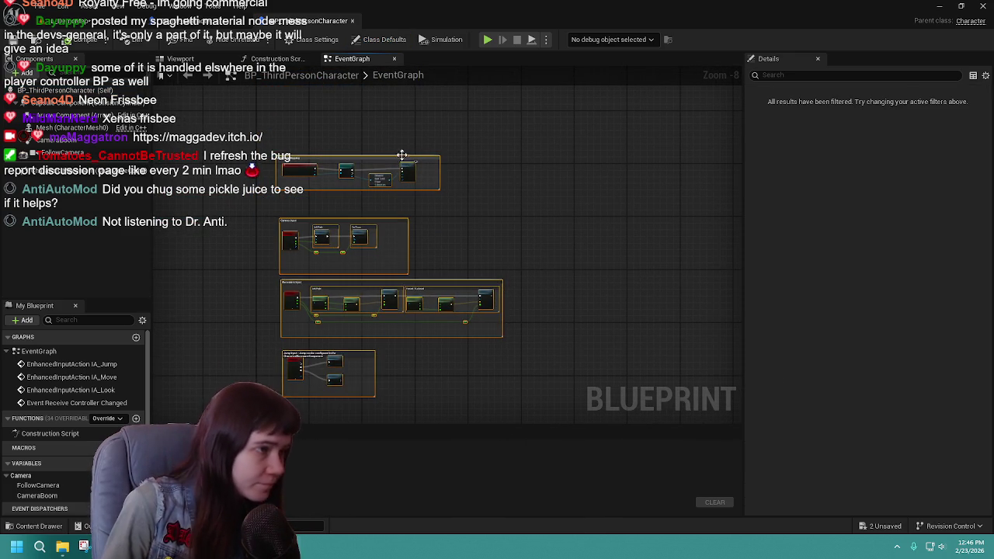
pyautogui.hotkey('ctrl', 'Tab')
# Step: Select and delete all of BP_IW_Character's old input nodes
pyautogui.scroll(-1, 468, 284)
pyautogui.scroll(-1, 520, 240)
pyautogui.scroll(-1, 520, 229)
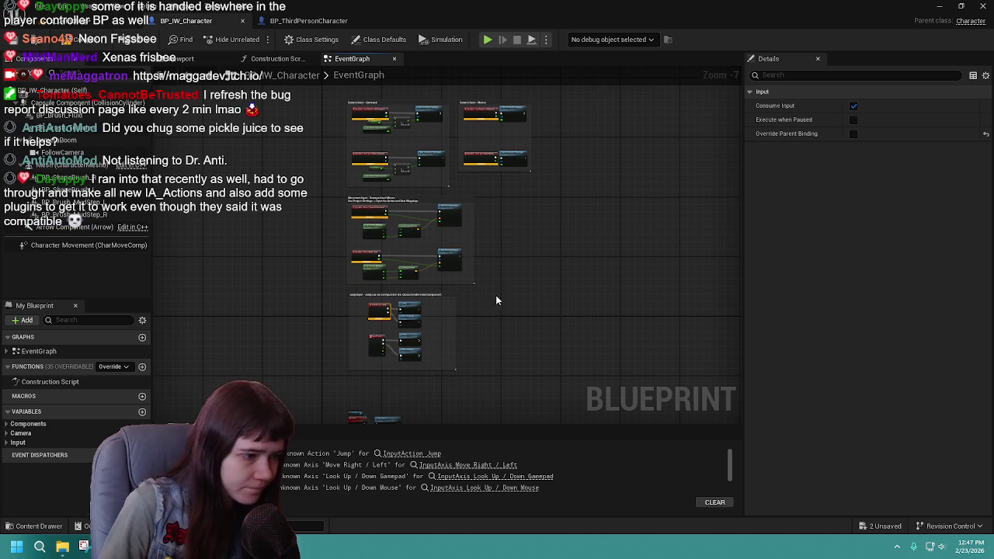
pyautogui.scroll(2, 506, 277)
pyautogui.scroll(1, 449, 178)
pyautogui.scroll(1, 484, 189)
pyautogui.scroll(-3, 483, 185)
pyautogui.hotkey('ctrl', 'a')
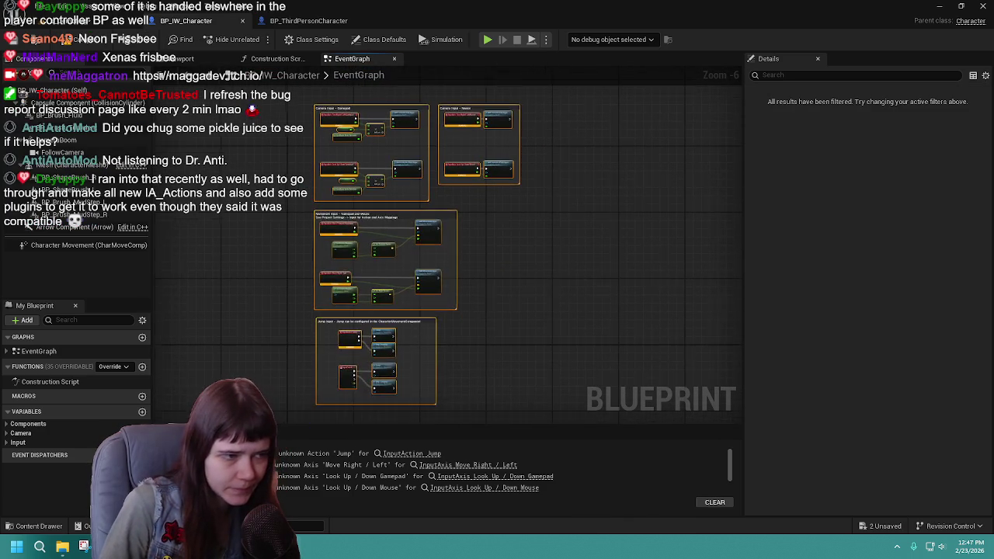
pyautogui.press('Delete')
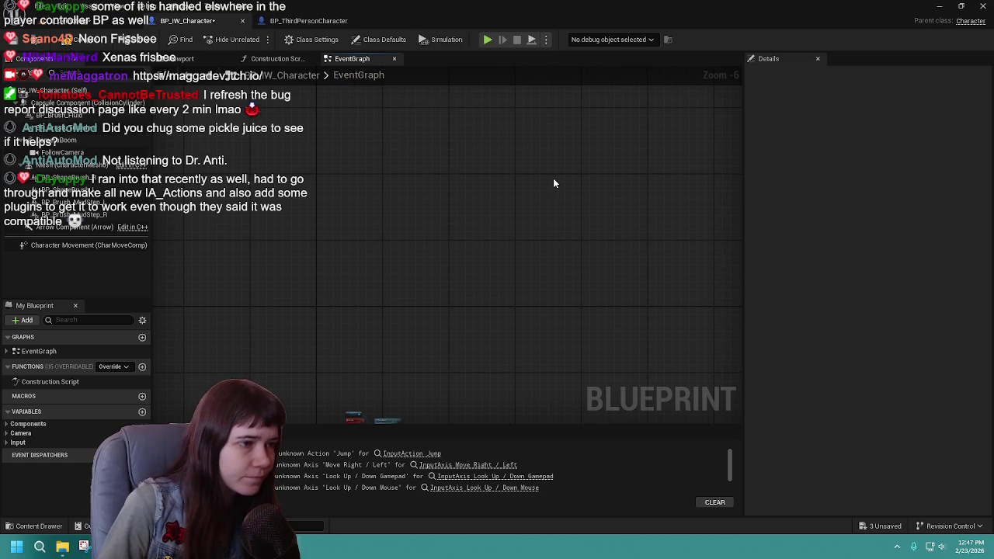
# Step: Paste the enhanced-input nodes into BP_IW_Character, shift them left, compile, and return to the level
pyautogui.hotkey('ctrl', 'z')
pyautogui.scroll(-1, 548, 175)
pyautogui.moveTo(524, 157); pyautogui.dragTo(373, 154)
pyautogui.click(369, 137)
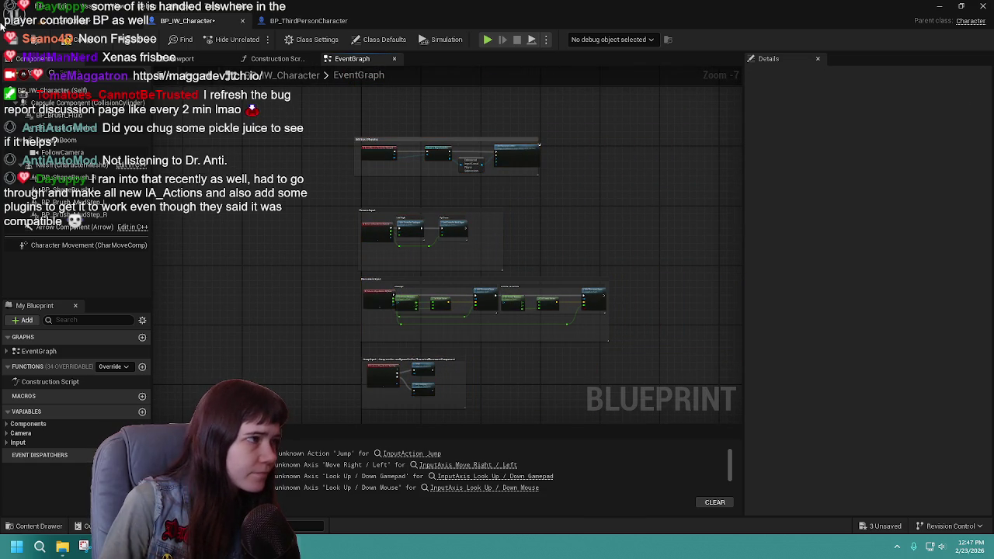
pyautogui.click(12, 40)
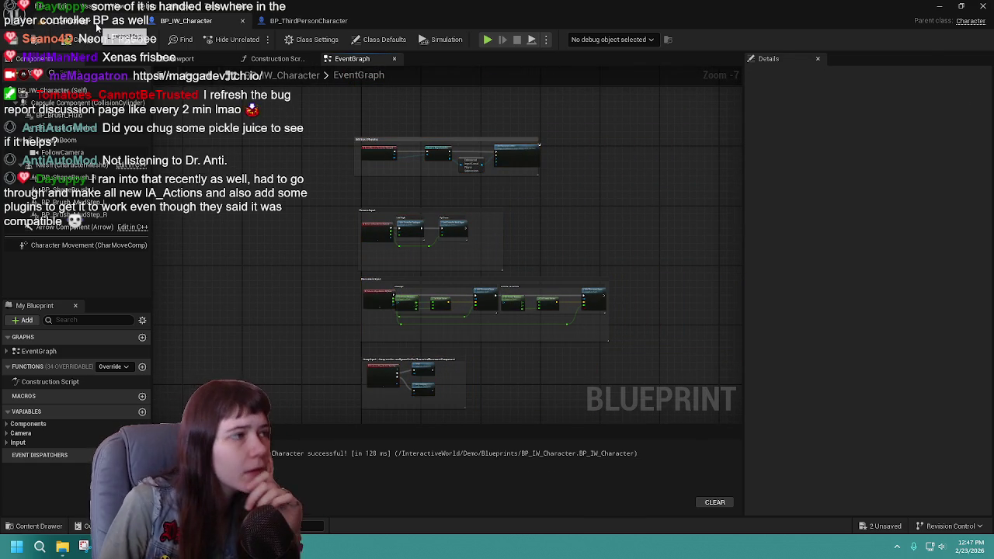
pyautogui.click(109, 21)
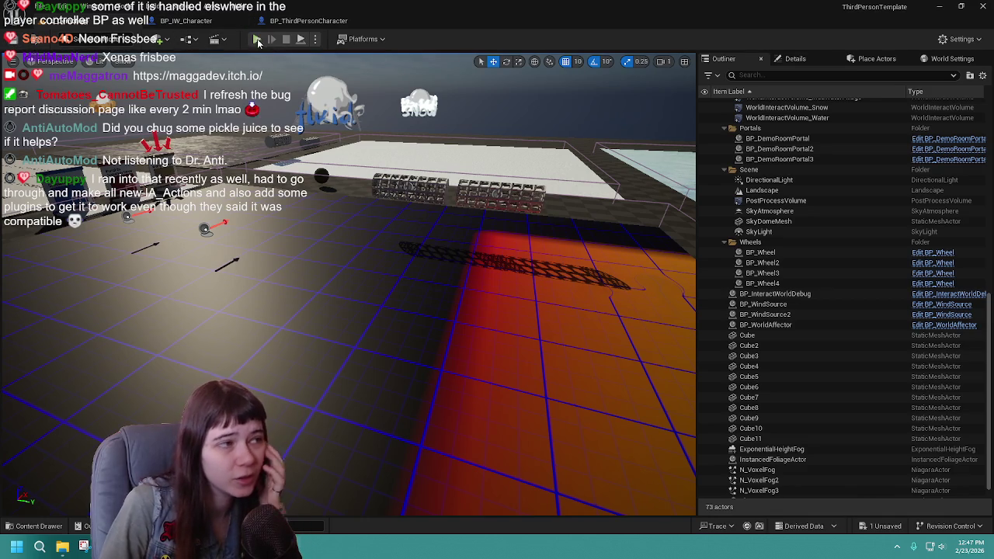
# Step: Play as BP_IW_Character: run across the grid floor, jump off the snow and wade into water
pyautogui.click(257, 39)
pyautogui.press('w')
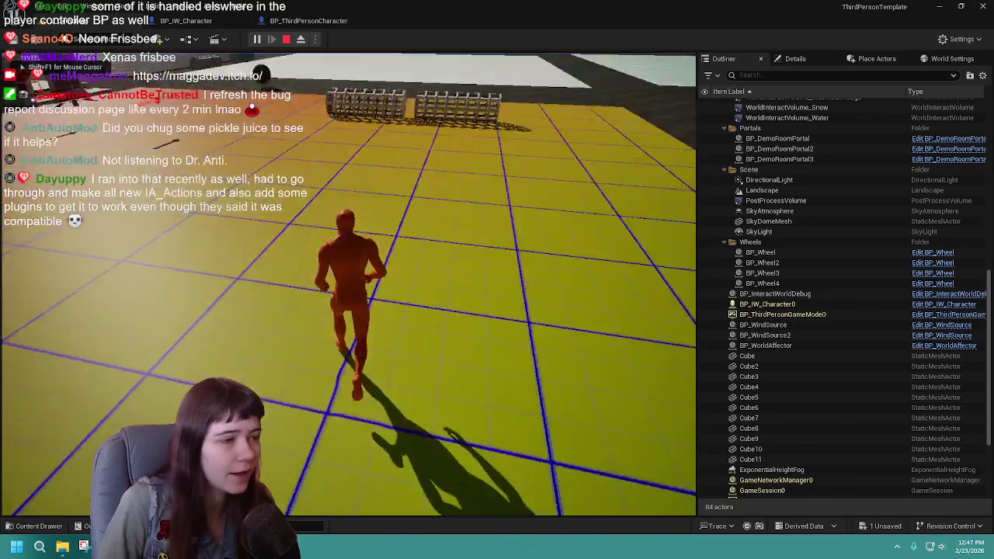
pyautogui.press('w')
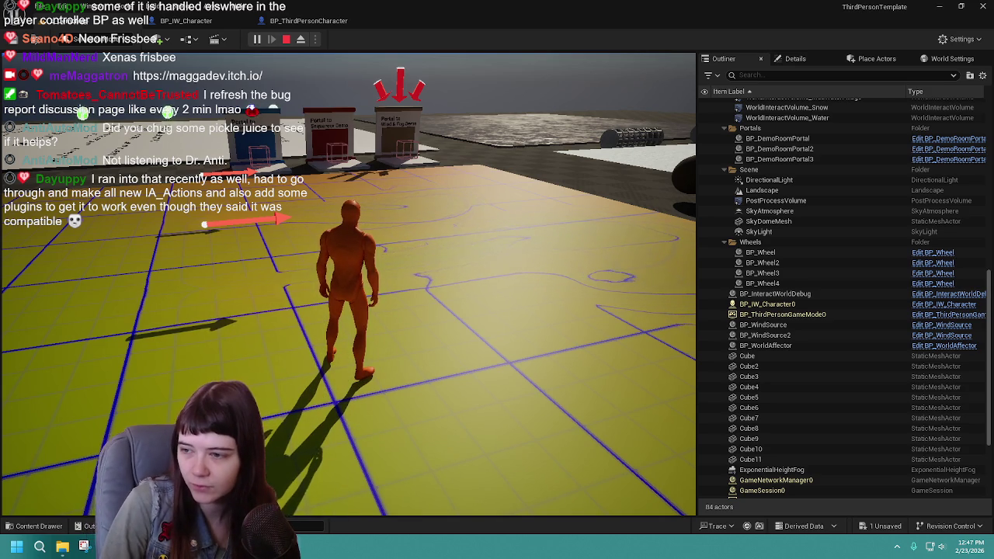
pyautogui.moveTo(348, 280)
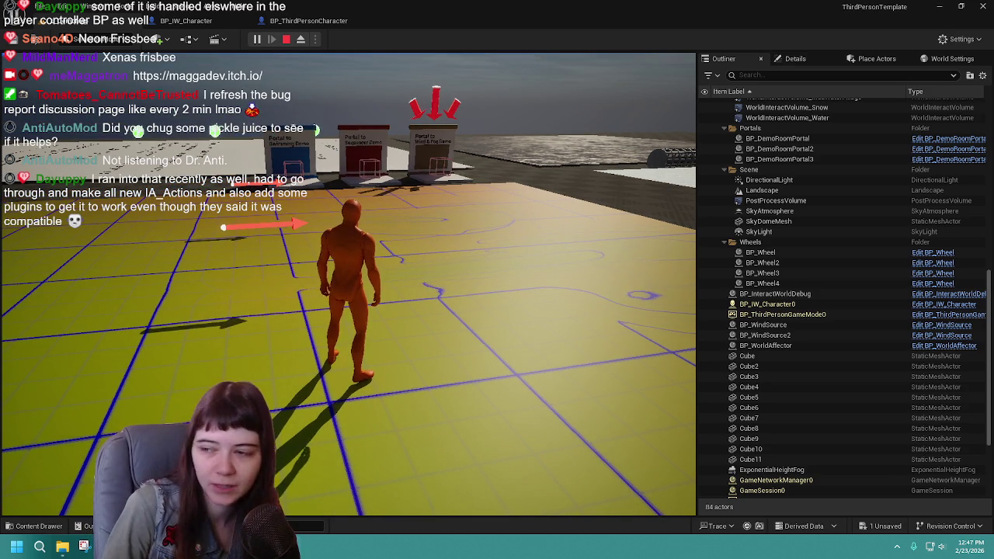
pyautogui.press('w')
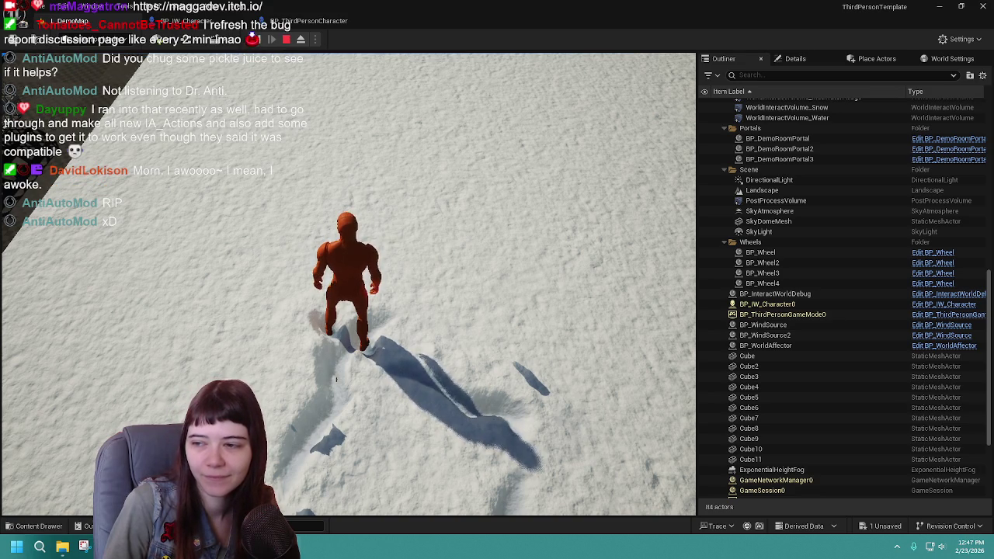
pyautogui.press('space')
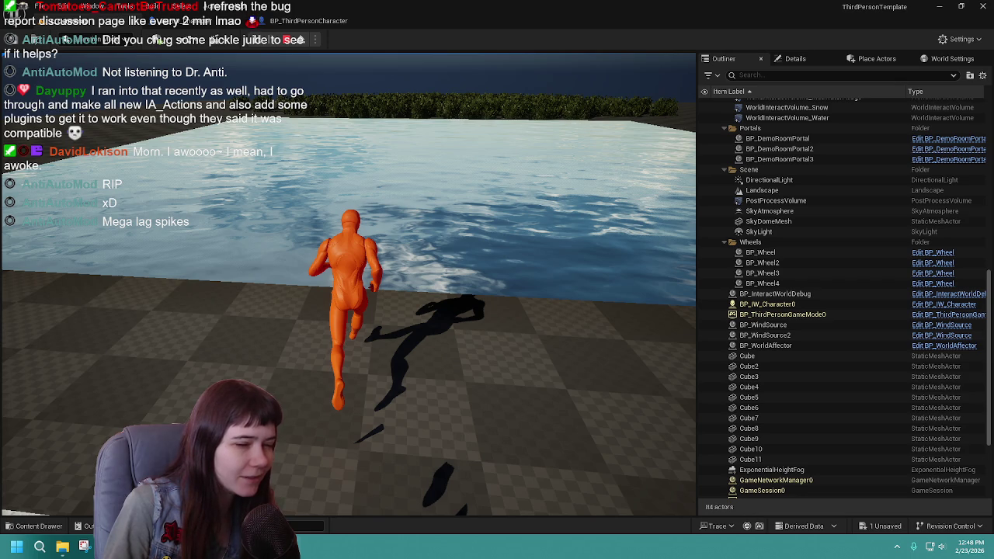
pyautogui.press('w')
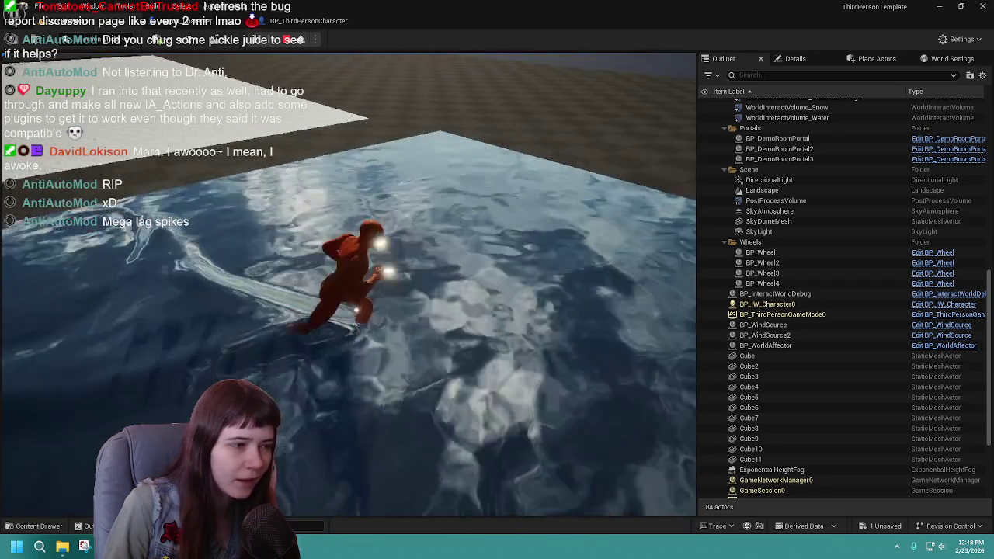
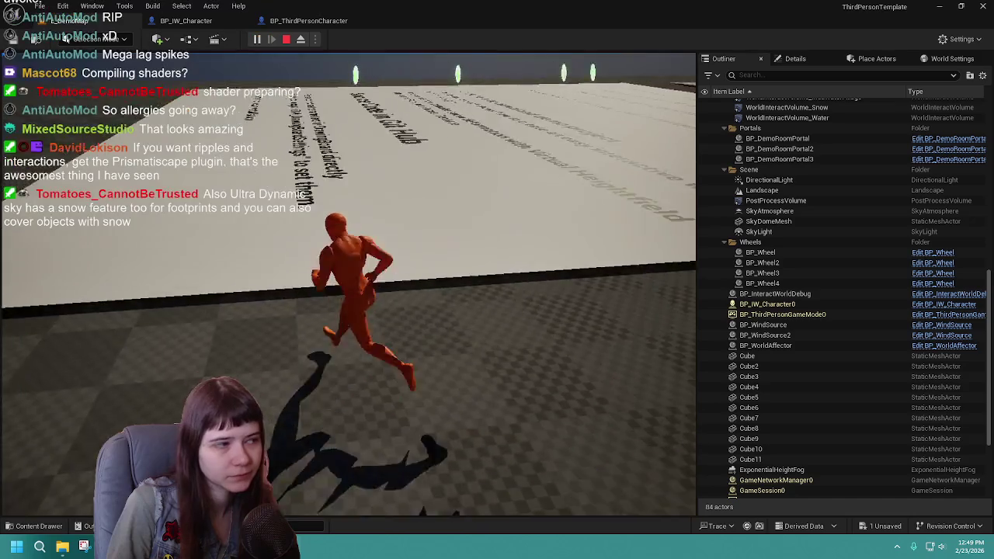
# Step: Stop the L_DemoMap play session and close the Message Log listing BP_Brush_MudStep errors
pyautogui.press('Escape')
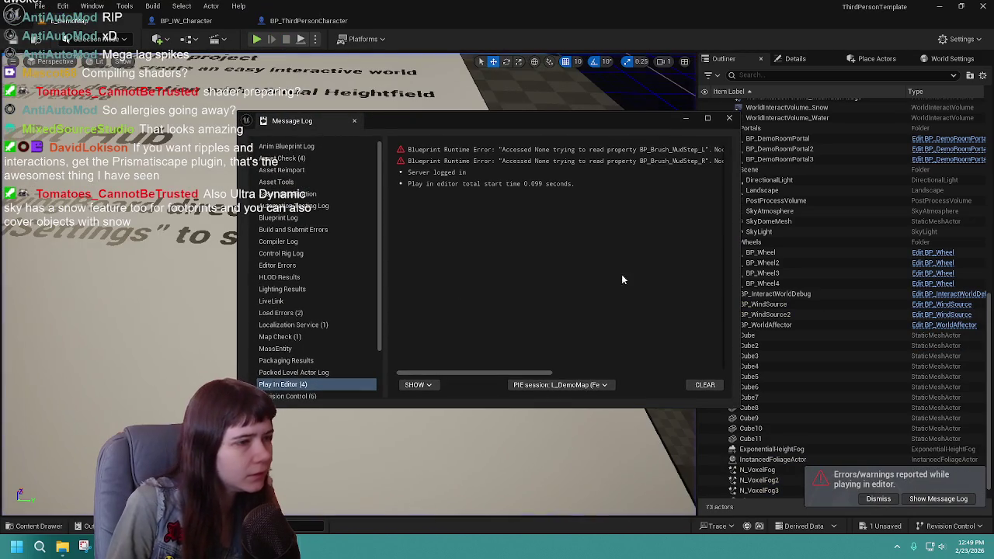
pyautogui.click(725, 120)
pyautogui.scroll(-5, 381, 297)
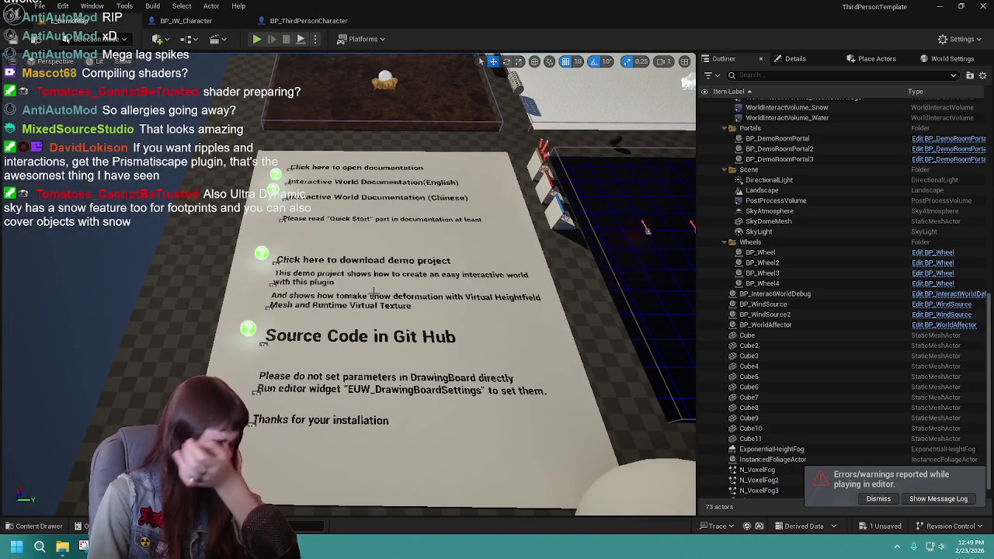
pyautogui.moveTo(374, 292); pyautogui.dragTo(435, 233)
pyautogui.scroll(-8, 348, 284)
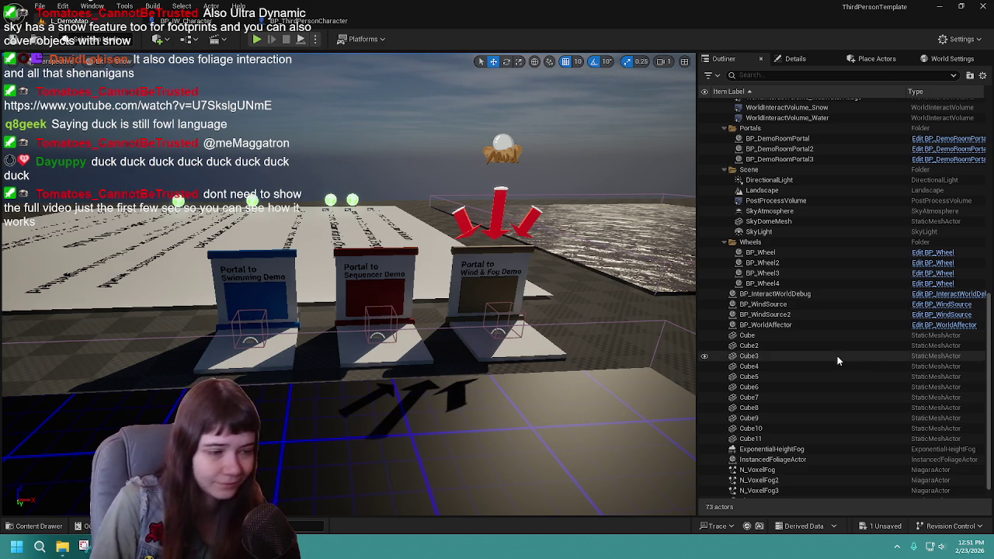
pyautogui.moveTo(630, 342)
pyautogui.mouseDown()
pyautogui.moveTo(598, 377)
pyautogui.moveTo(544, 347)
pyautogui.moveTo(626, 331)
pyautogui.mouseUp()
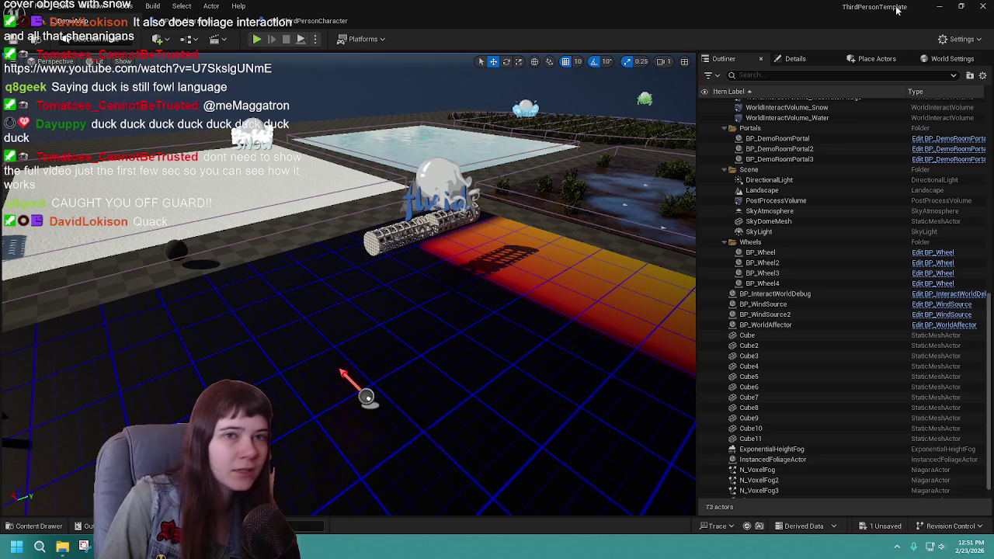
# Step: Close the project window, choosing Save Selected for the modified content
pyautogui.click(983, 6)
pyautogui.click(528, 387)
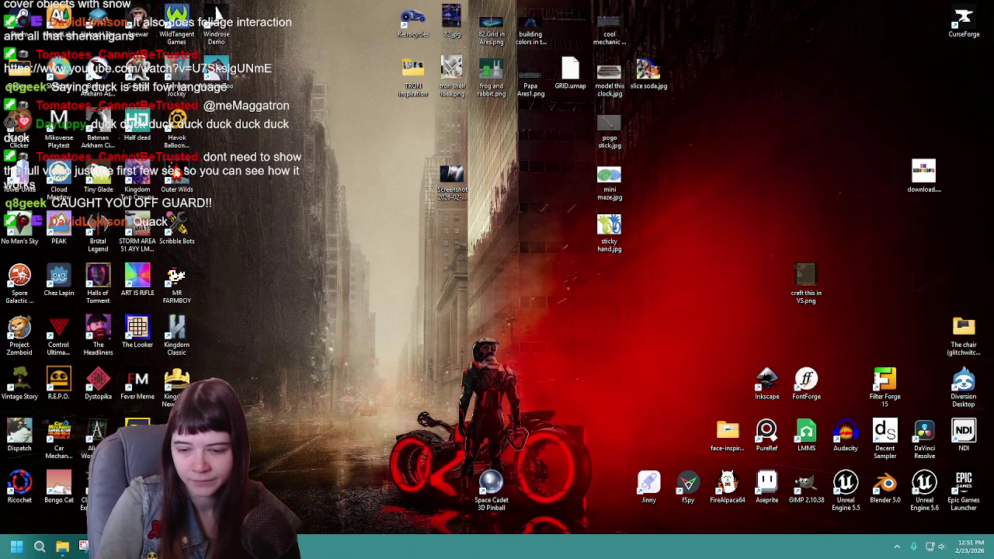
pyautogui.hotkey('alt', 'Tab')
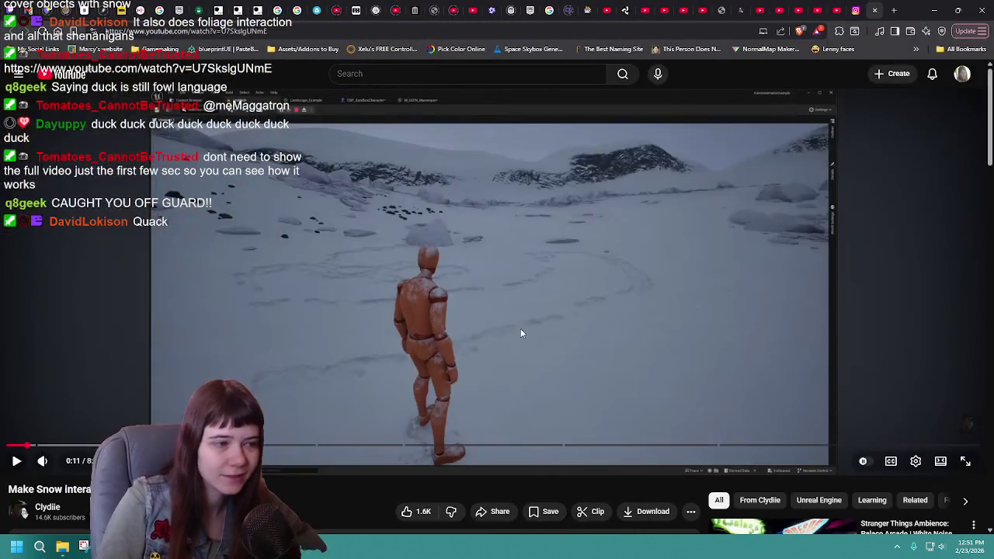
pyautogui.click(520, 329)
pyautogui.click(487, 323)
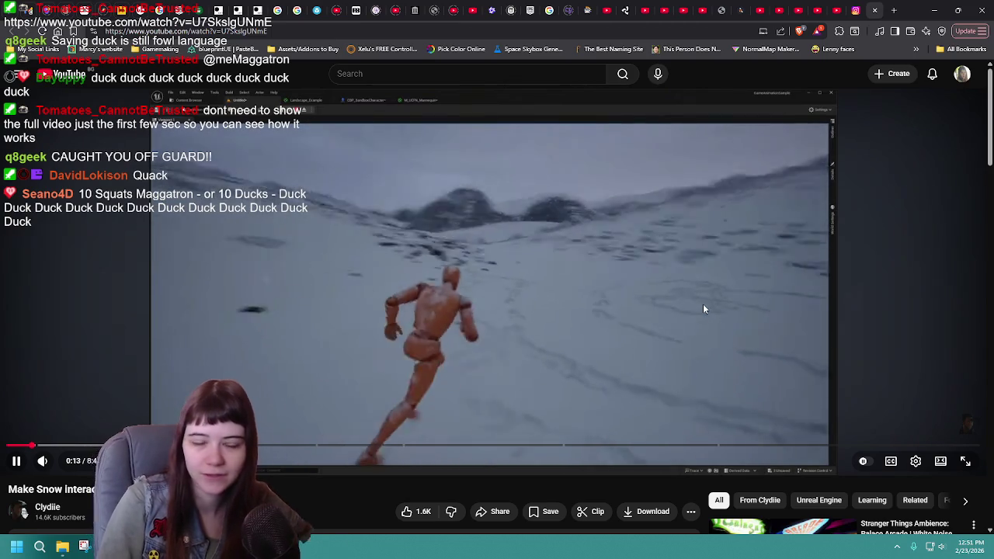
pyautogui.click(686, 326)
pyautogui.click(935, 10)
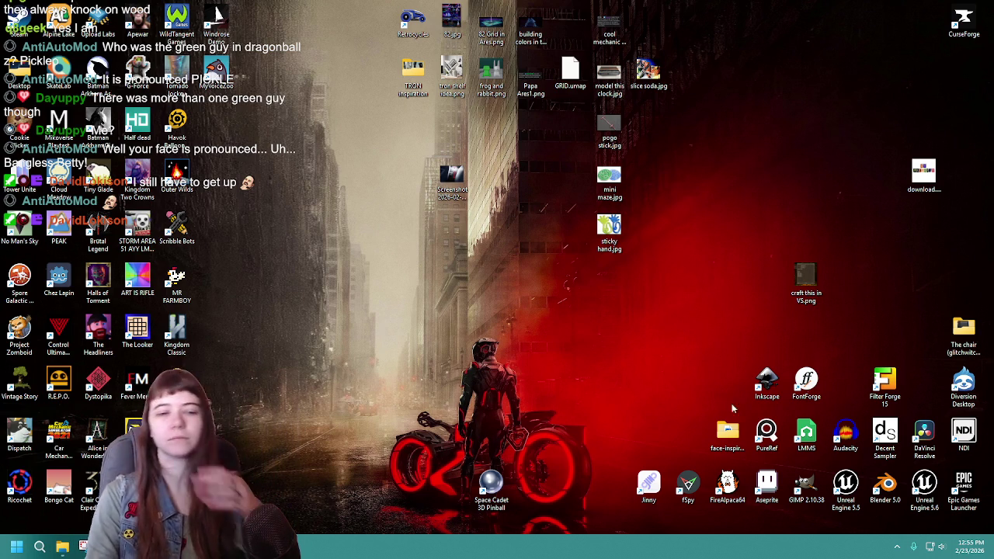
# Step: Launch Unreal Engine 5.6 from its desktop shortcut to reach the Project Browser
pyautogui.doubleClick(925, 488)
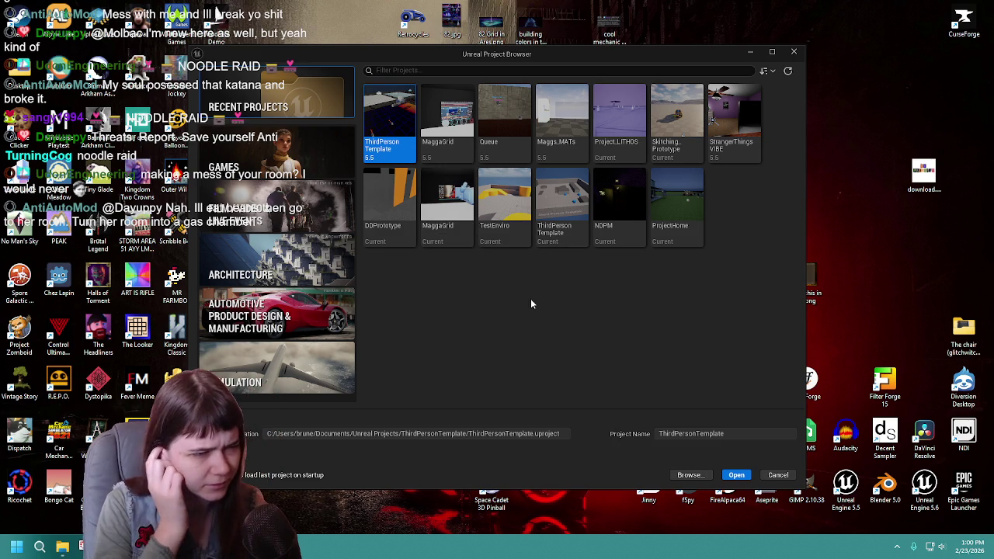
# Step: Open the TestEnviro project and reopen the asset editor left open last session
pyautogui.click(513, 229)
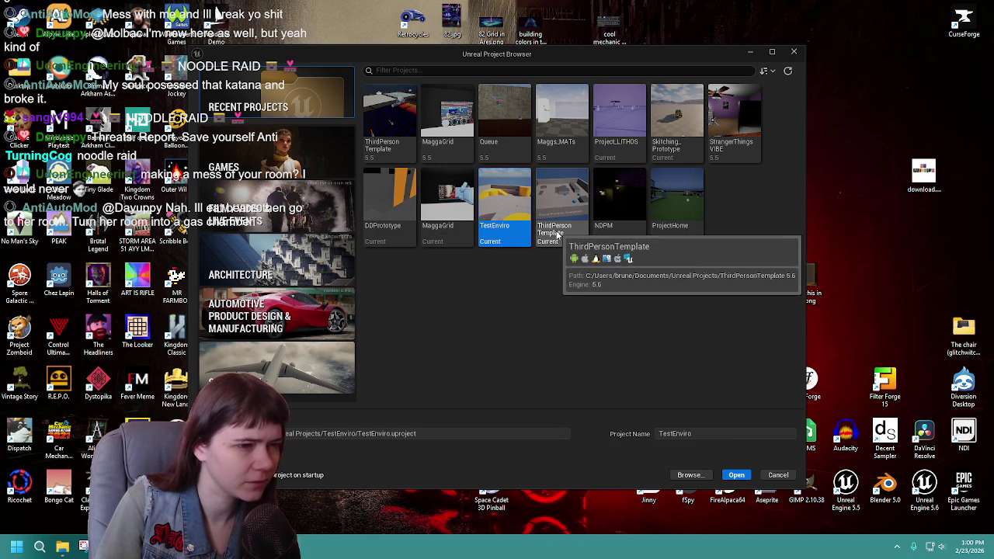
pyautogui.doubleClick(498, 225)
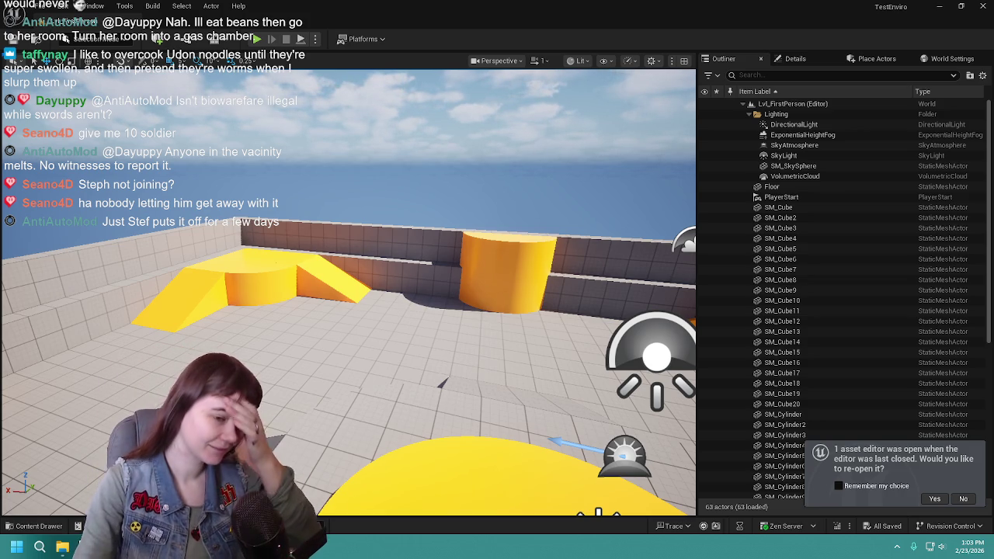
pyautogui.click(943, 501)
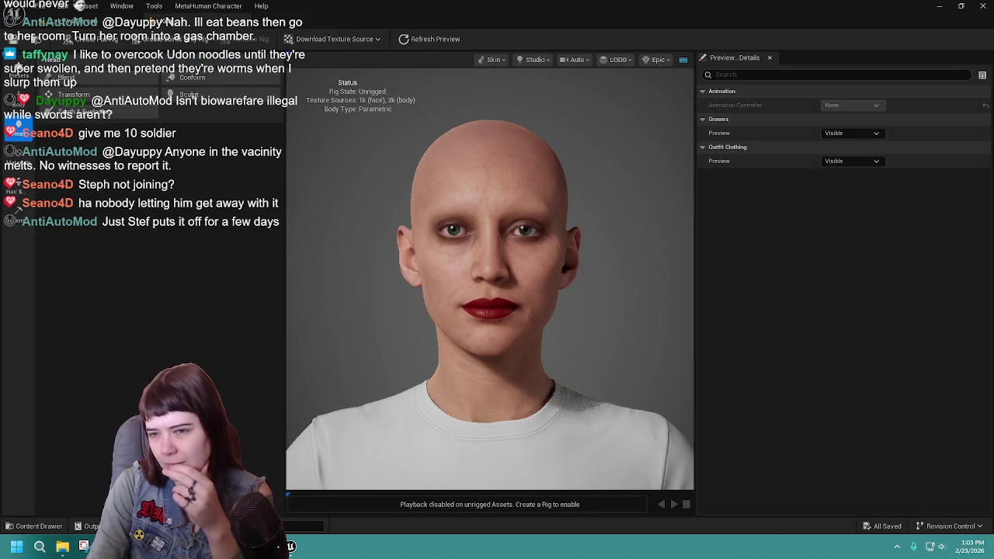
# Step: Switch back to the Lvl_FirstPerson level editor and bring up the Edit menu
pyautogui.click(109, 21)
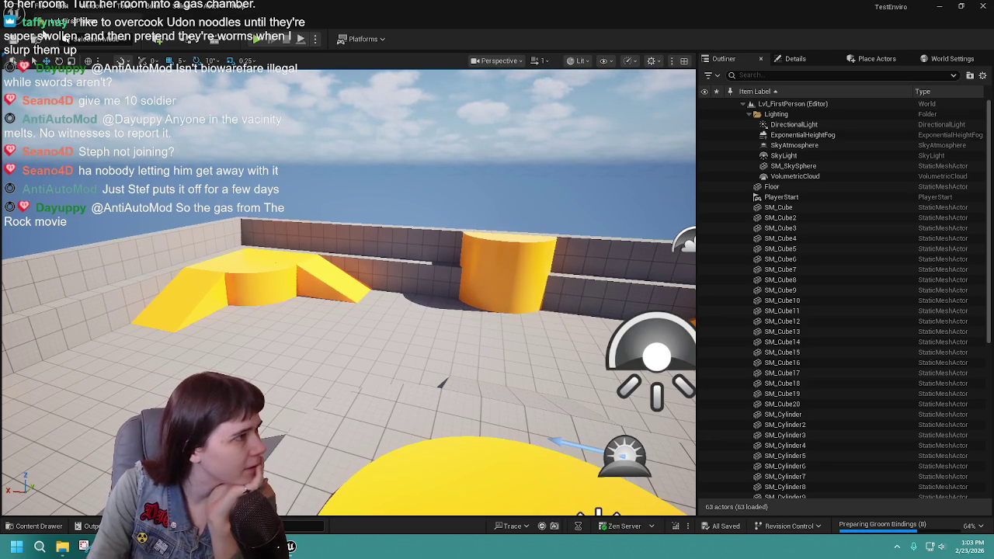
pyautogui.click(62, 5)
# Step: Search the Plugins window for 'ultra', clear the search, close it, and quit Unreal Editor
pyautogui.click(87, 178)
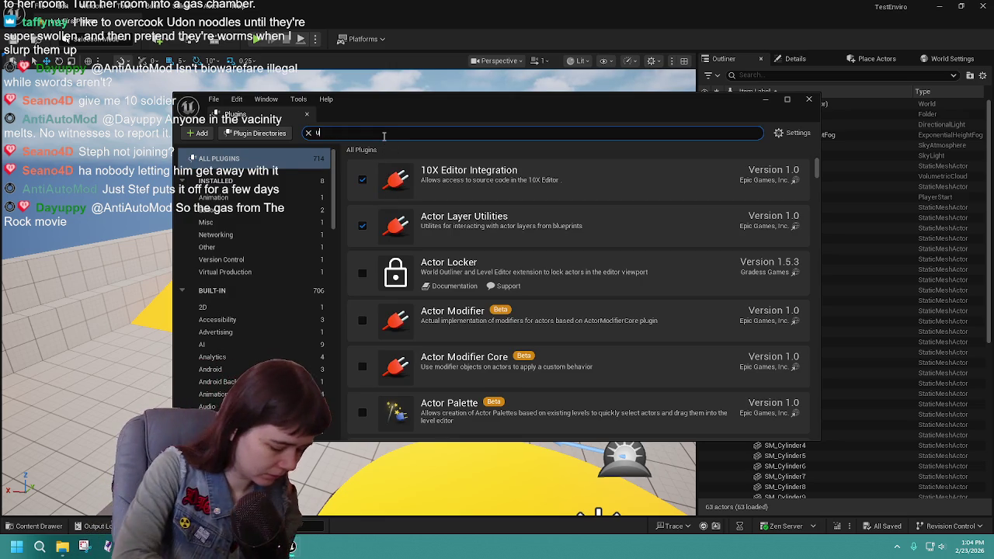
pyautogui.write('uds')
pyautogui.press('BackSpace')
pyautogui.press('BackSpace')
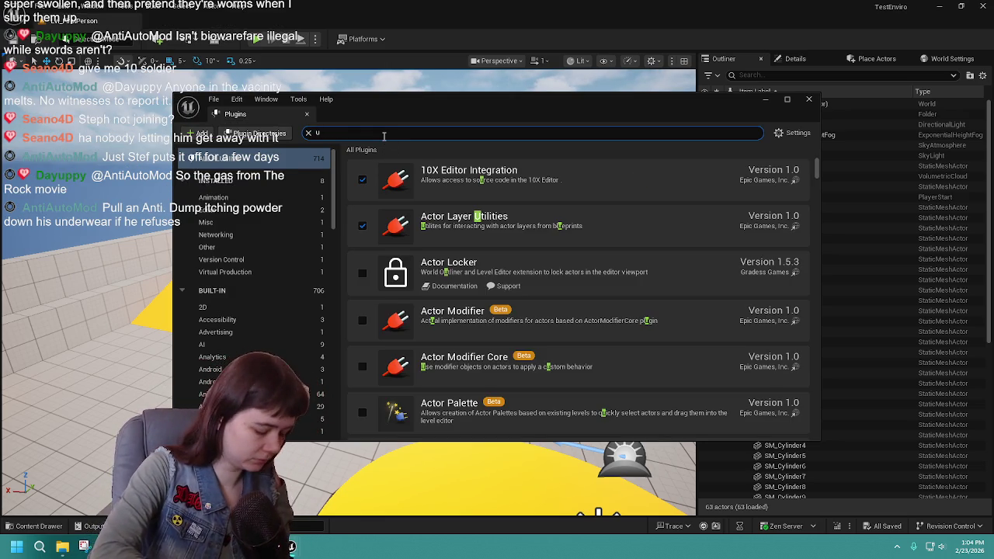
pyautogui.write('ltra')
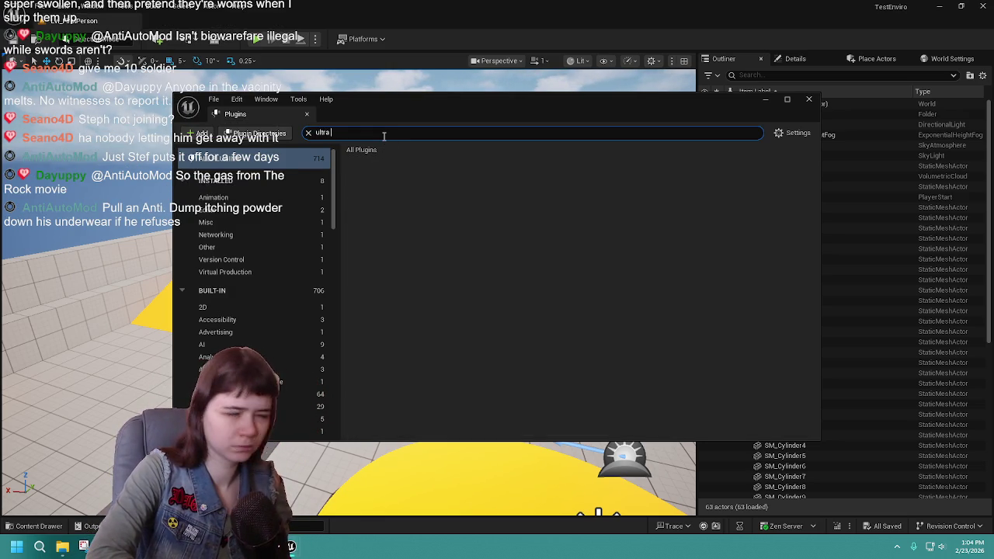
pyautogui.press('BackSpace')
pyautogui.press('BackSpace')
pyautogui.press('BackSpace')
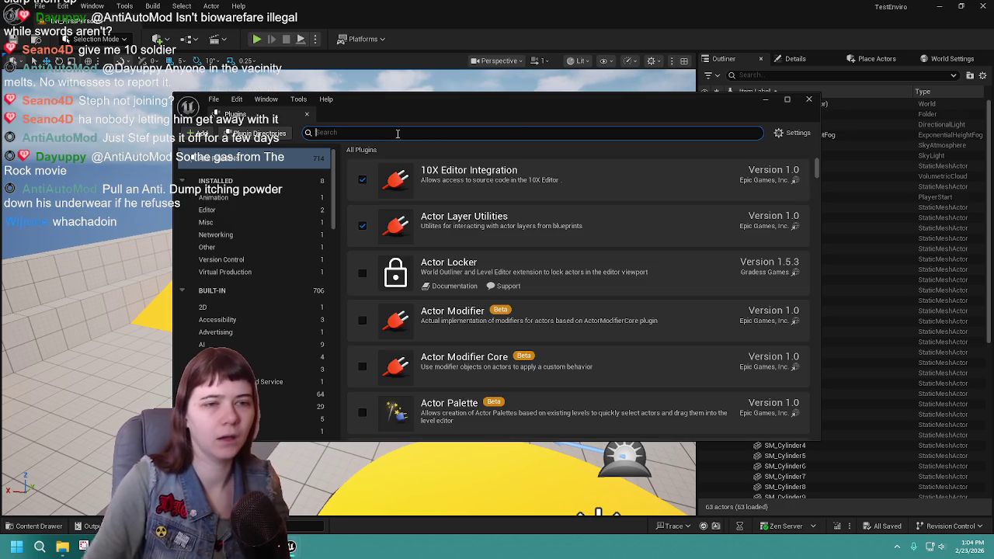
pyautogui.click(808, 99)
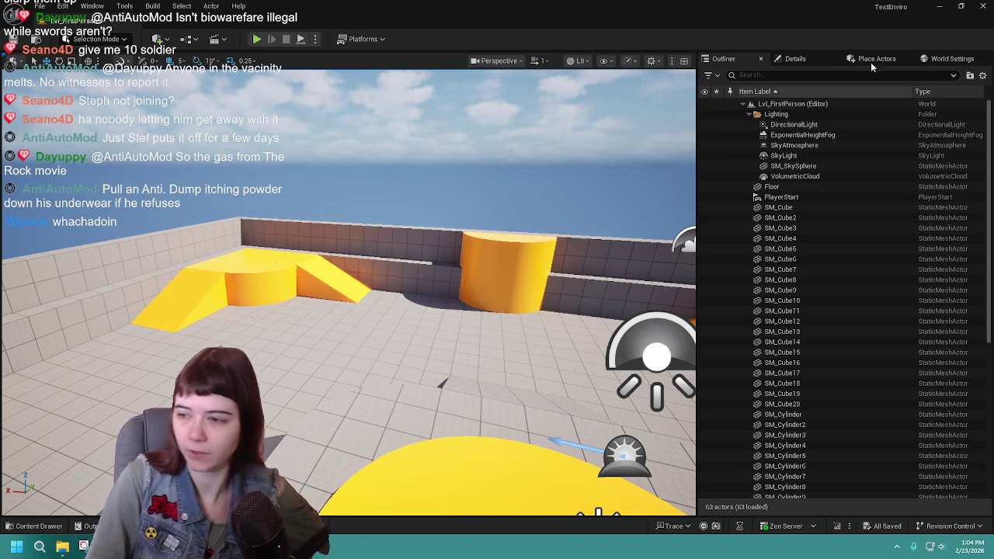
pyautogui.click(982, 5)
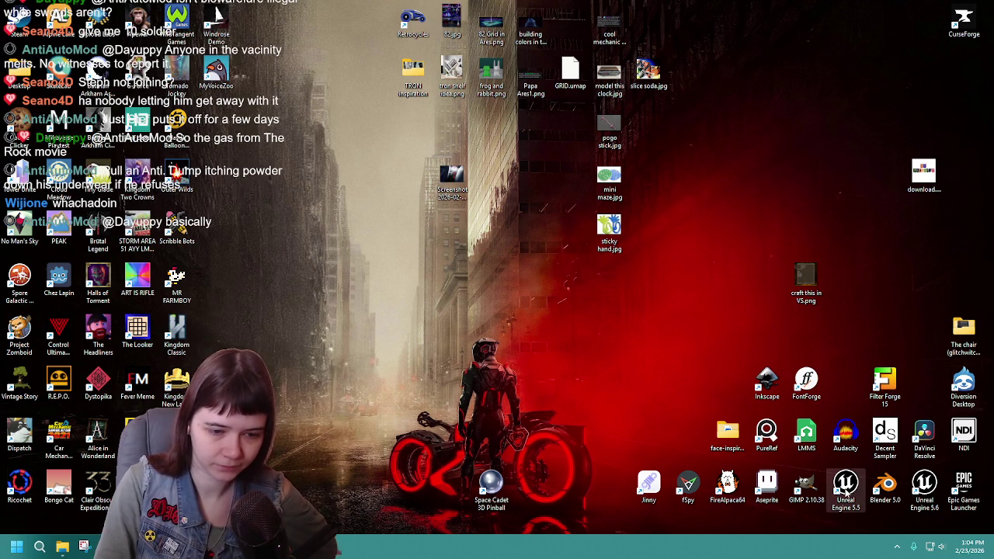
# Step: Launch the Epic Games Launcher, then drag it aside to reveal the TestEnviro level
pyautogui.doubleClick(963, 490)
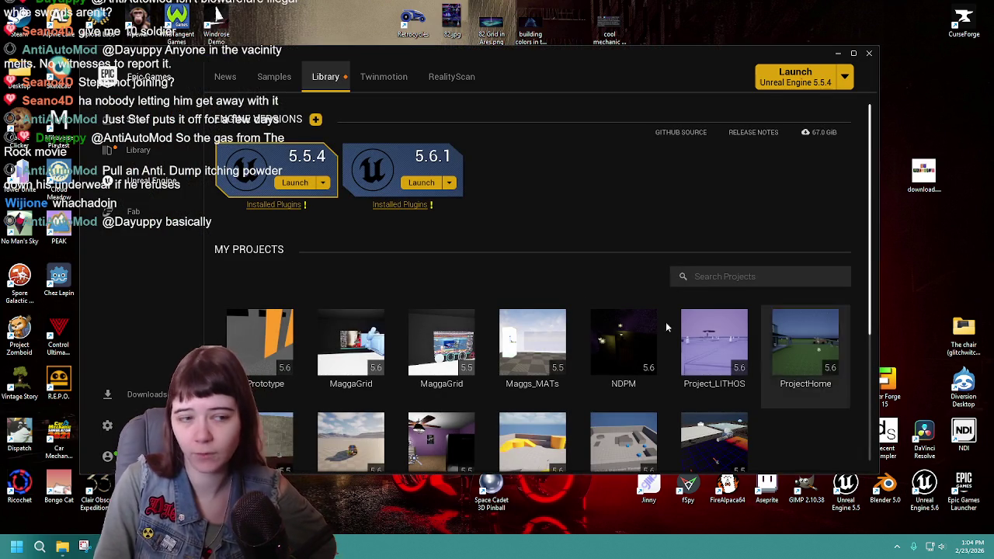
pyautogui.moveTo(632, 67)
pyautogui.mouseDown()
pyautogui.moveTo(993, 120)
pyautogui.moveTo(993, 47)
pyautogui.mouseUp()
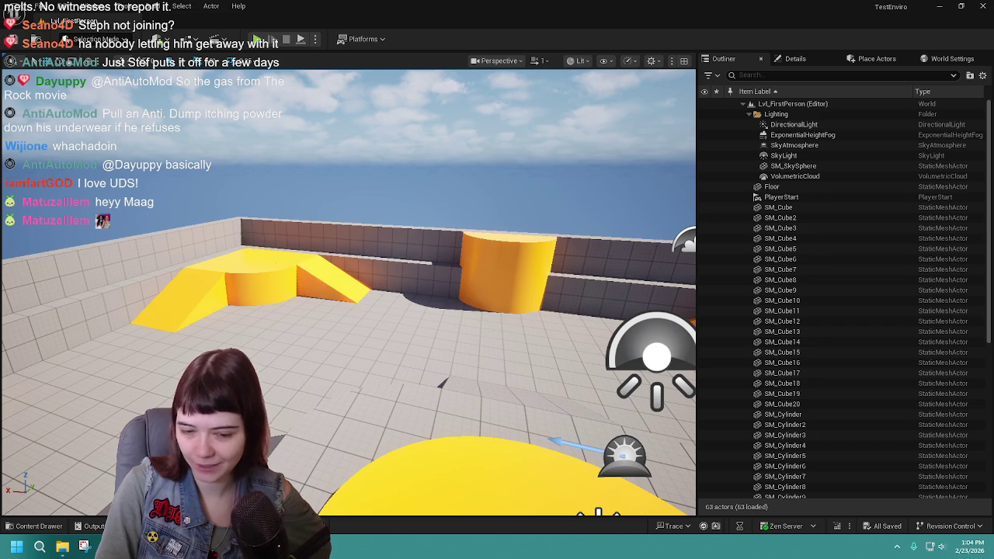
pyautogui.hotkey('alt', 'Tab')
pyautogui.doubleClick(624, 96)
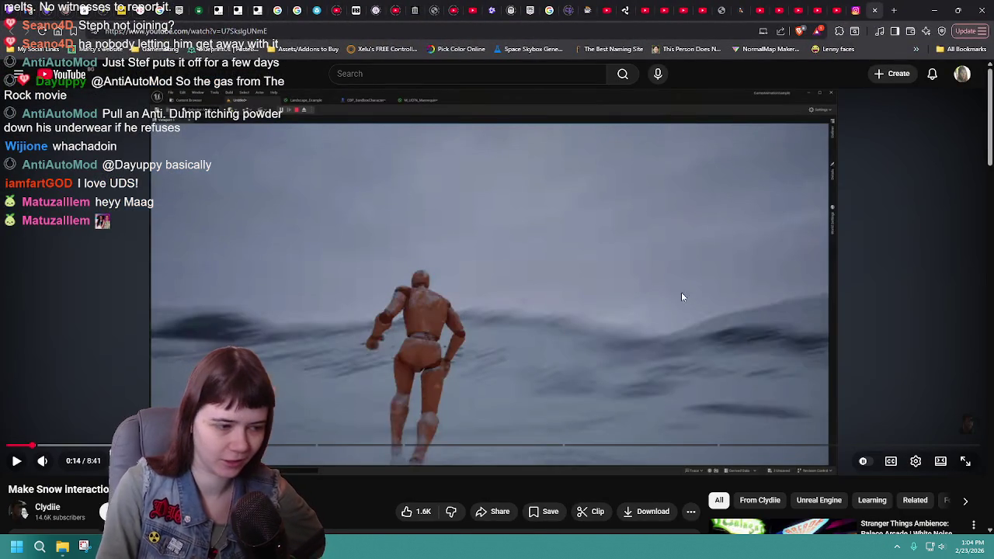
pyautogui.click(438, 355)
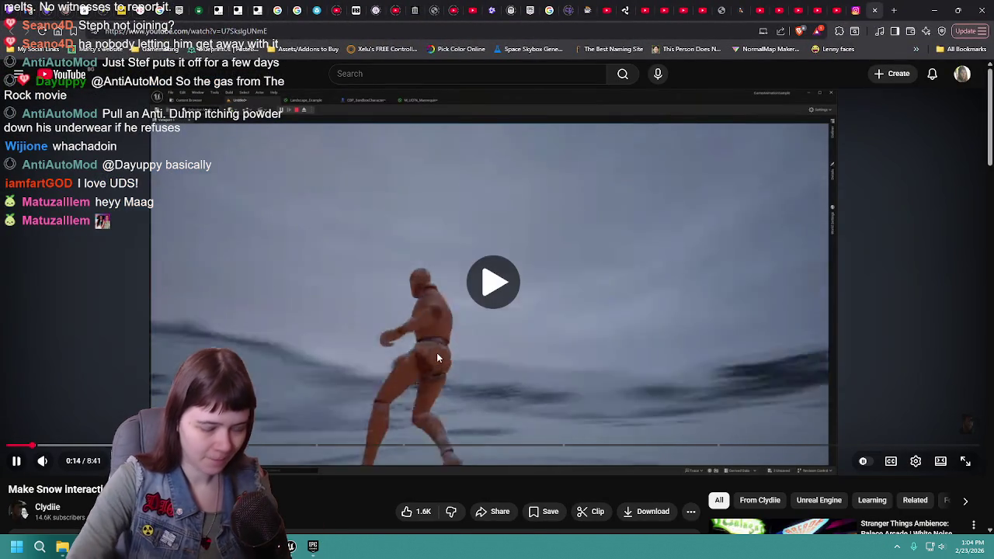
pyautogui.press('Left')
pyautogui.click(437, 354)
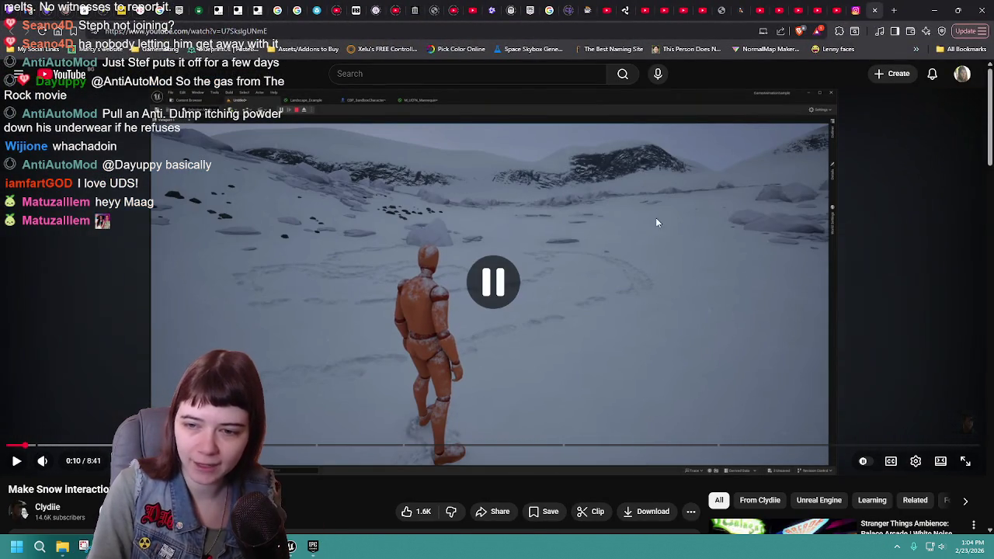
pyautogui.click(935, 10)
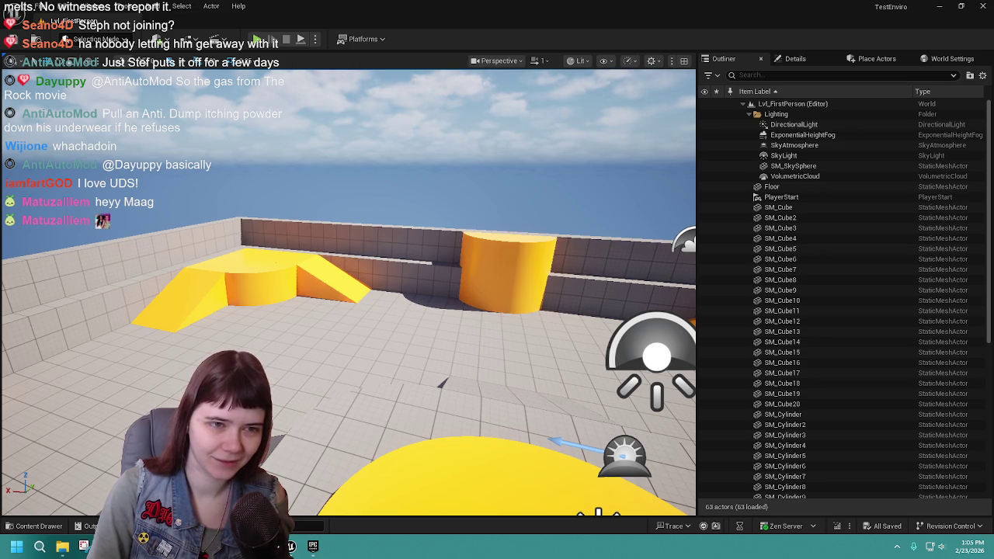
# Step: Collapse the Outliner's Lighting folder and open the Lvl_FirstPerson (Editor) context menu
pyautogui.click(804, 208)
pyautogui.scroll(-3, 809, 225)
pyautogui.scroll(3, 809, 225)
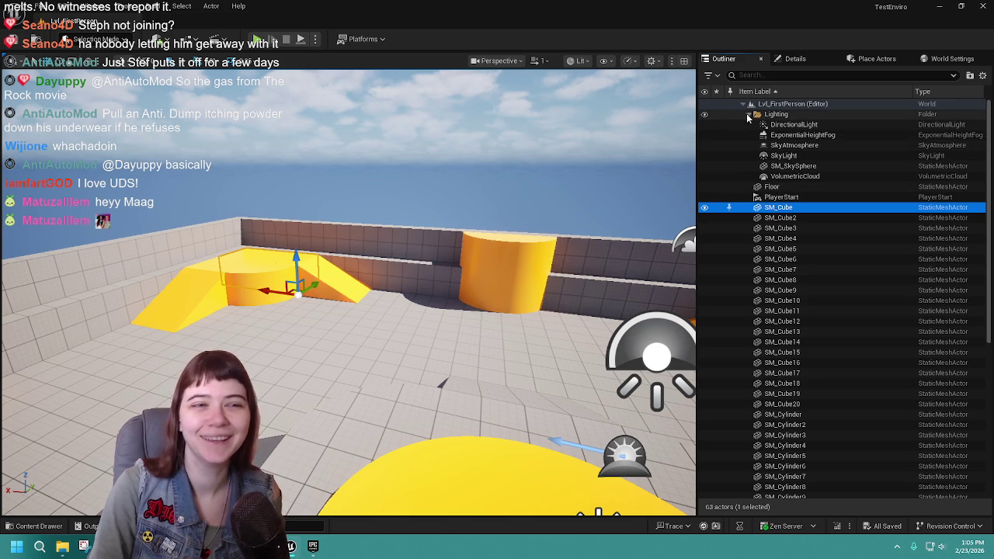
pyautogui.click(748, 115)
pyautogui.scroll(-5, 843, 351)
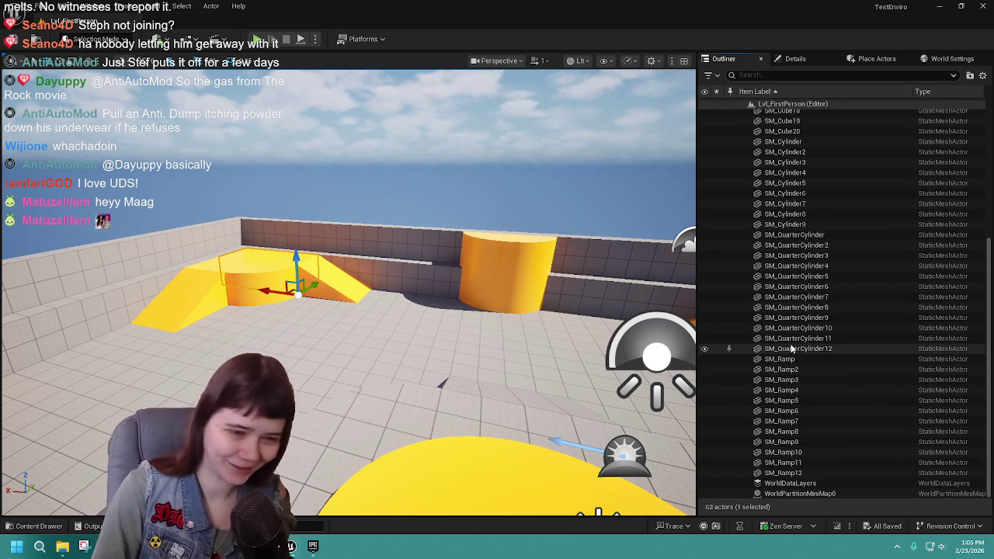
pyautogui.rightClick(833, 275)
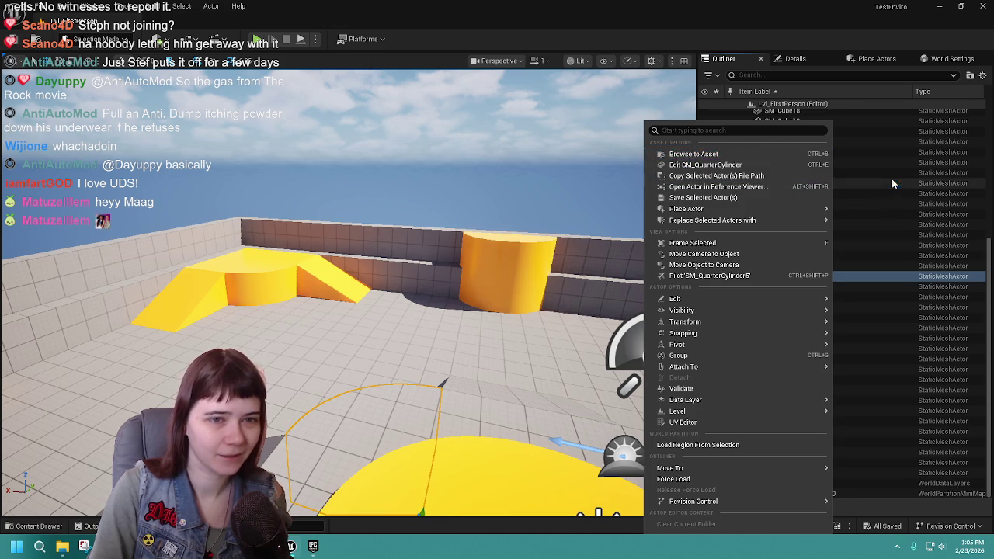
pyautogui.click(894, 180)
pyautogui.scroll(5, 862, 167)
pyautogui.rightClick(787, 105)
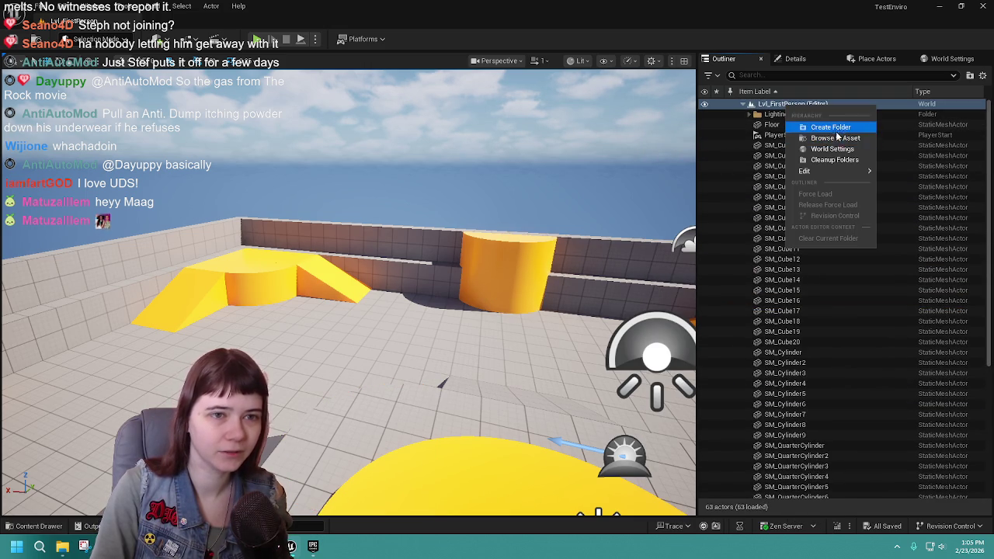
# Step: Create a new Outliner folder named Level
pyautogui.click(843, 126)
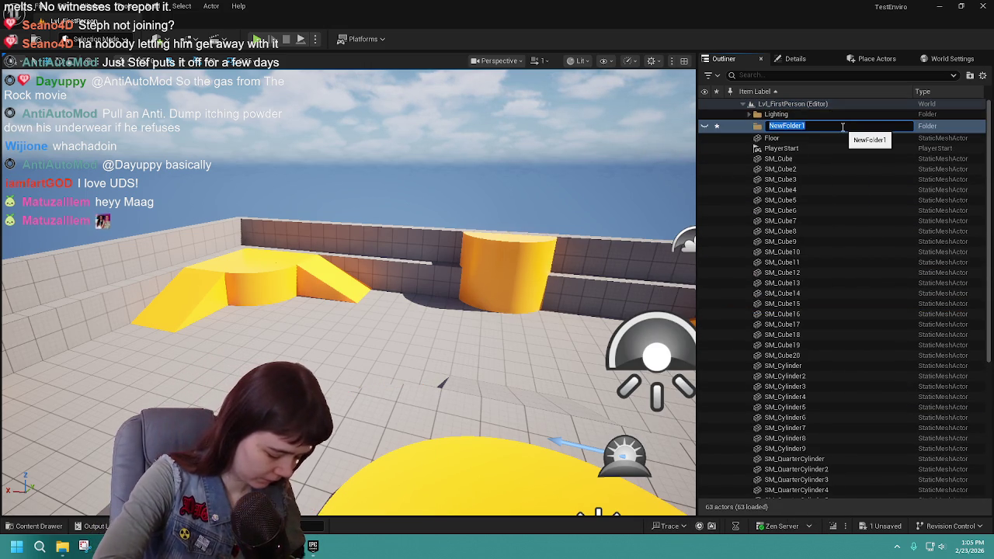
pyautogui.write('Level')
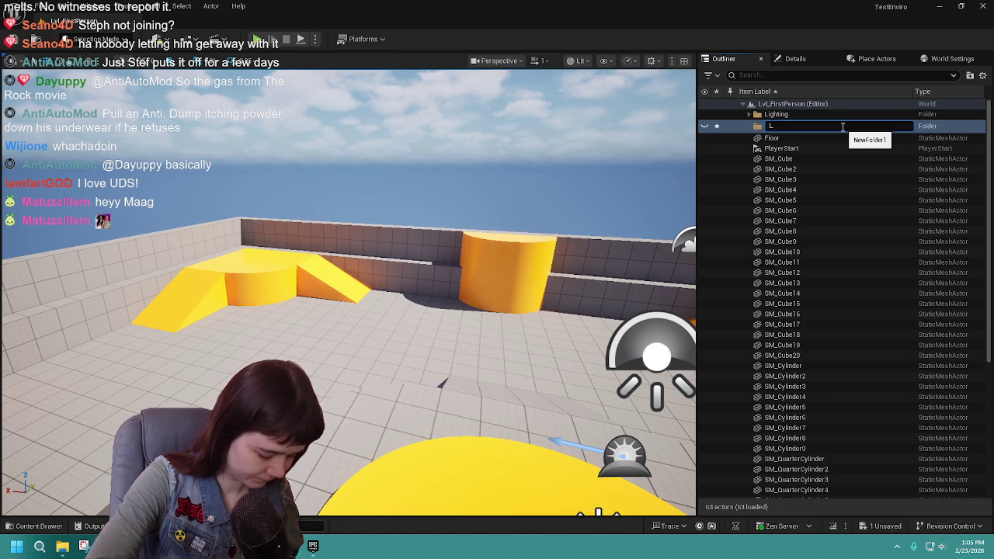
pyautogui.press('Return')
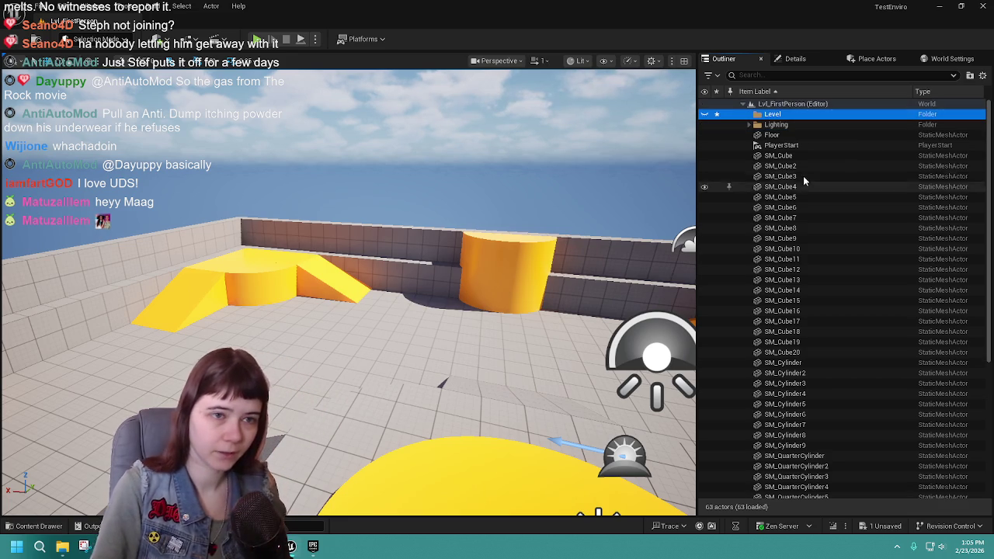
# Step: Move the 53 actors from SM_Cube through SM_Ramp12 into Level, collapse it, and save
pyautogui.click(802, 156)
pyautogui.scroll(-5, 803, 164)
pyautogui.scroll(-2, 804, 163)
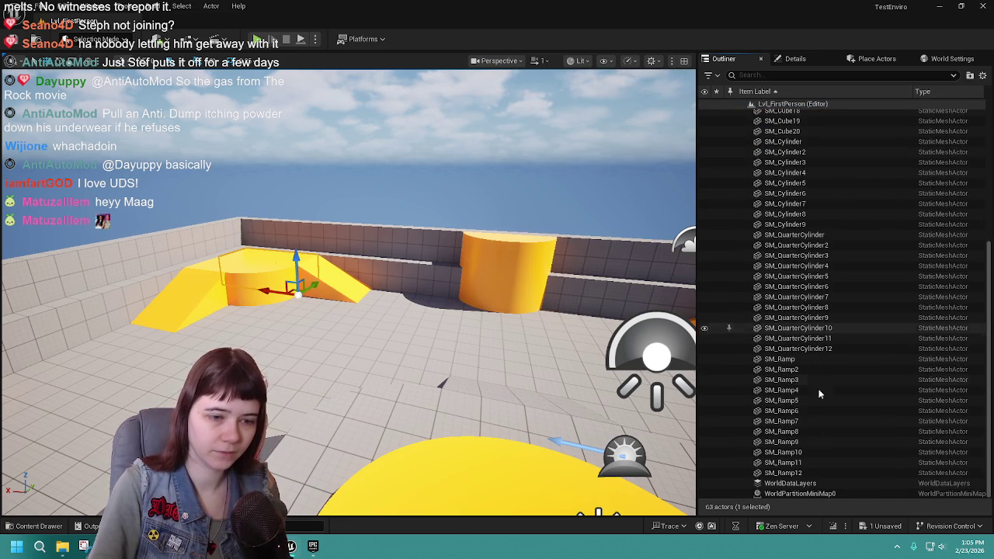
pyautogui.keyDown('shift'); pyautogui.click(816, 473); pyautogui.keyUp('shift')
pyautogui.scroll(7, 824, 287)
pyautogui.moveTo(765, 165); pyautogui.dragTo(772, 114)
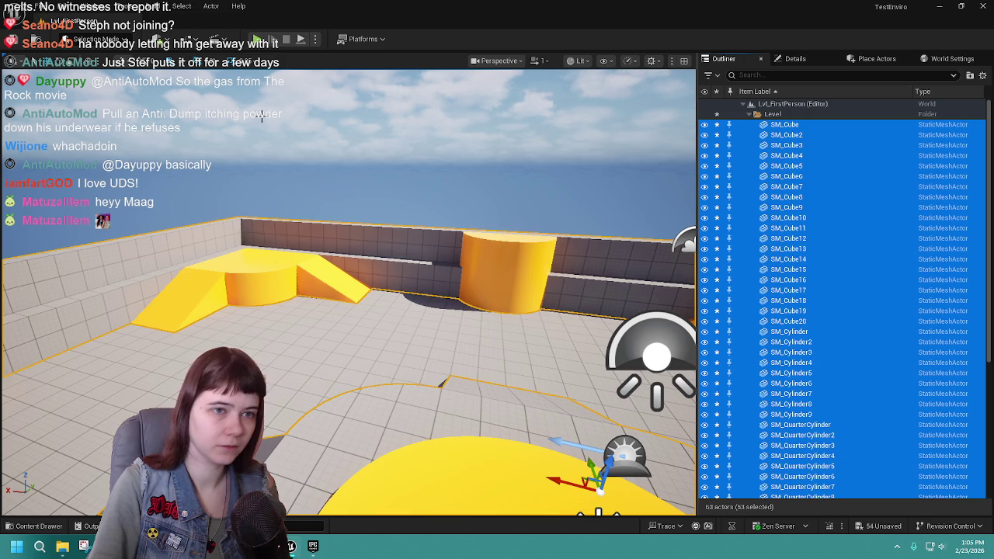
pyautogui.click(752, 114)
pyautogui.hotkey('ctrl', 's')
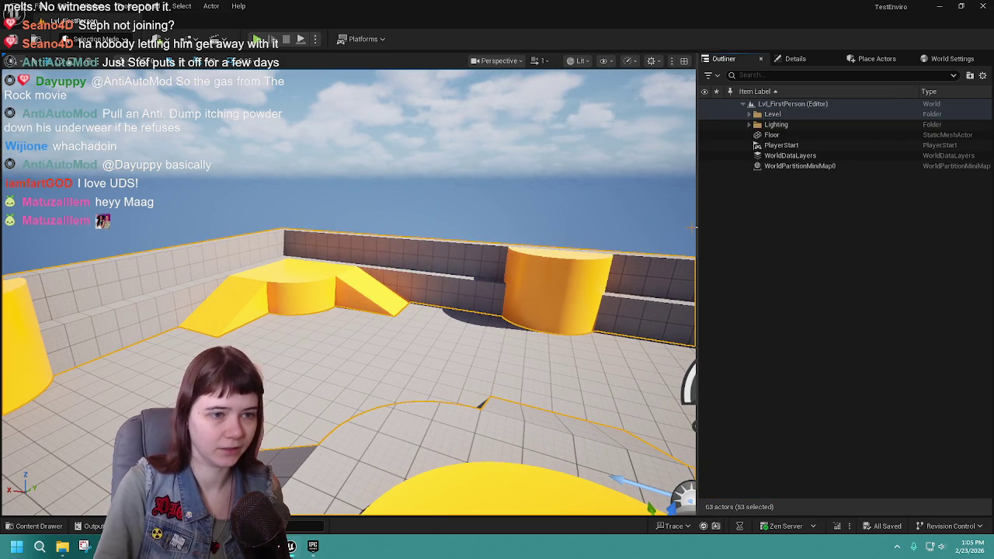
pyautogui.moveTo(697, 230); pyautogui.dragTo(777, 230)
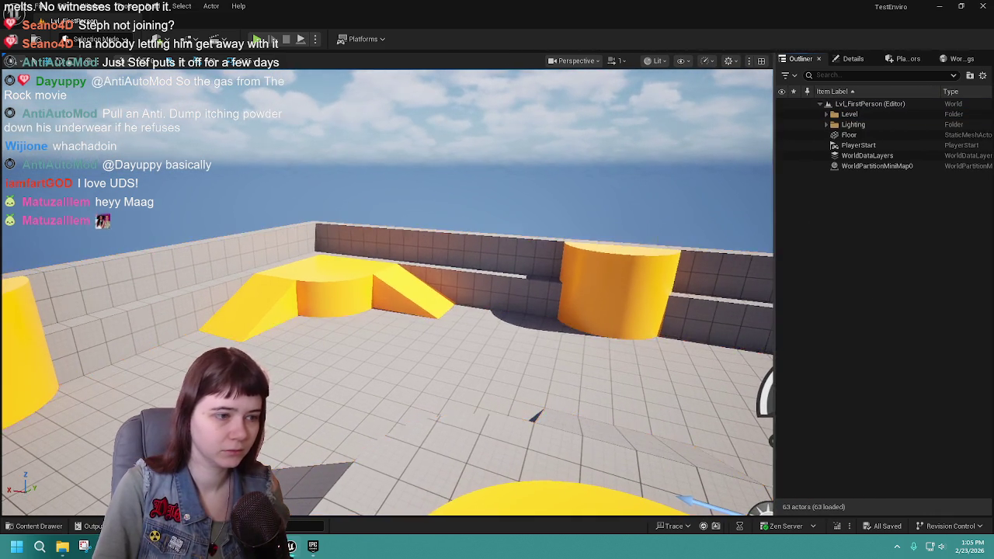
# Step: Dolly the viewport camera back from the yellow disc, then open the content drawer
pyautogui.scroll(-6, 458, 310)
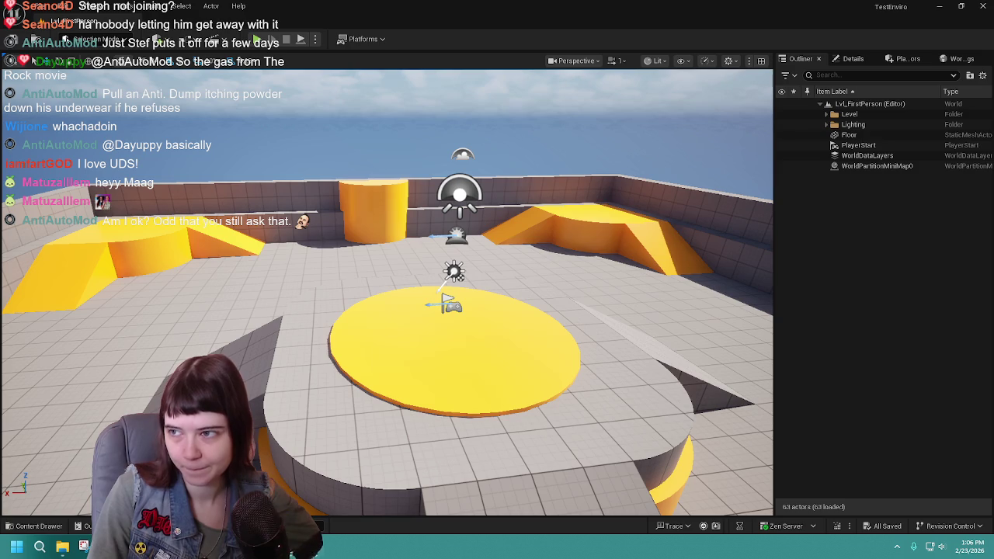
pyautogui.click(35, 525)
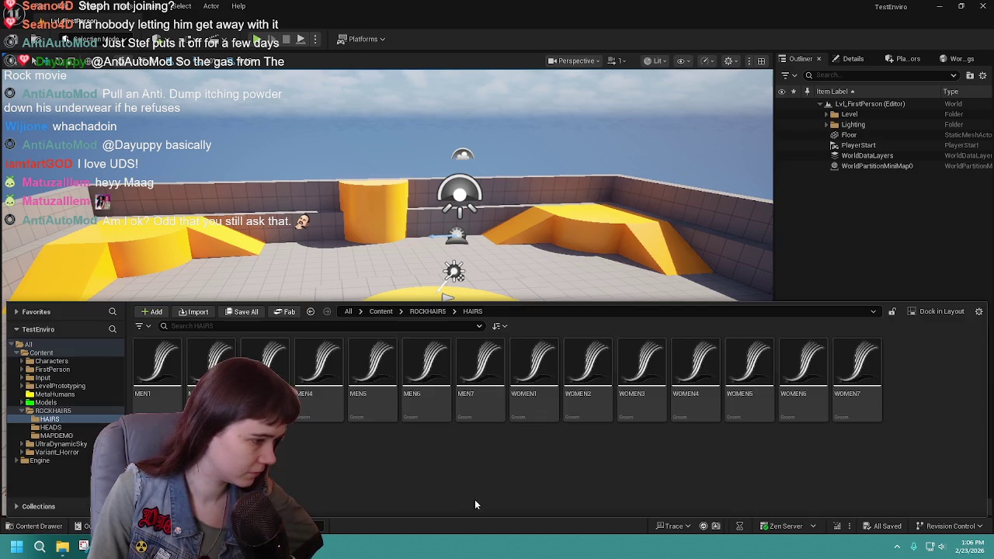
# Step: Use Set Color > New Color to give the UltraDynamicSky folder under Content a purple-pink colour
pyautogui.click(381, 311)
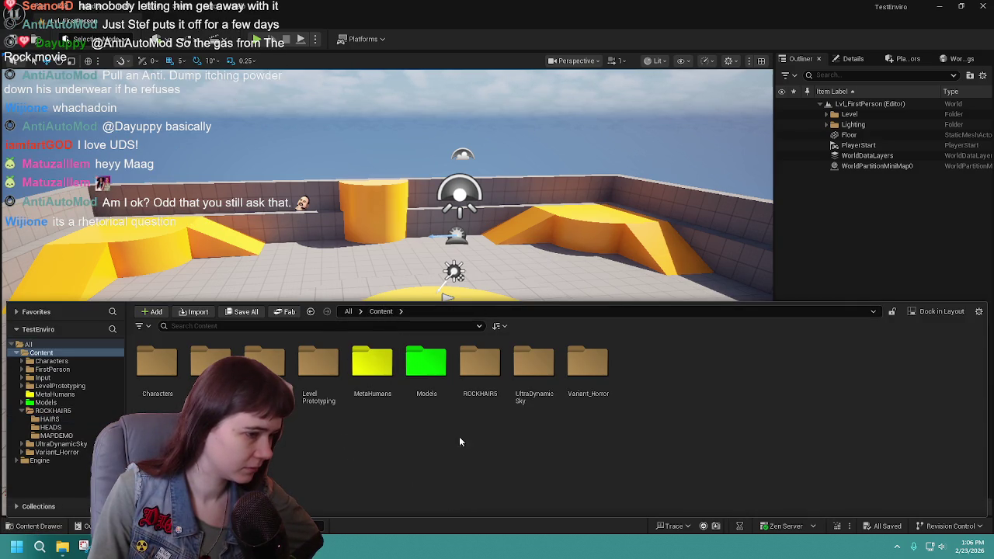
pyautogui.rightClick(521, 371)
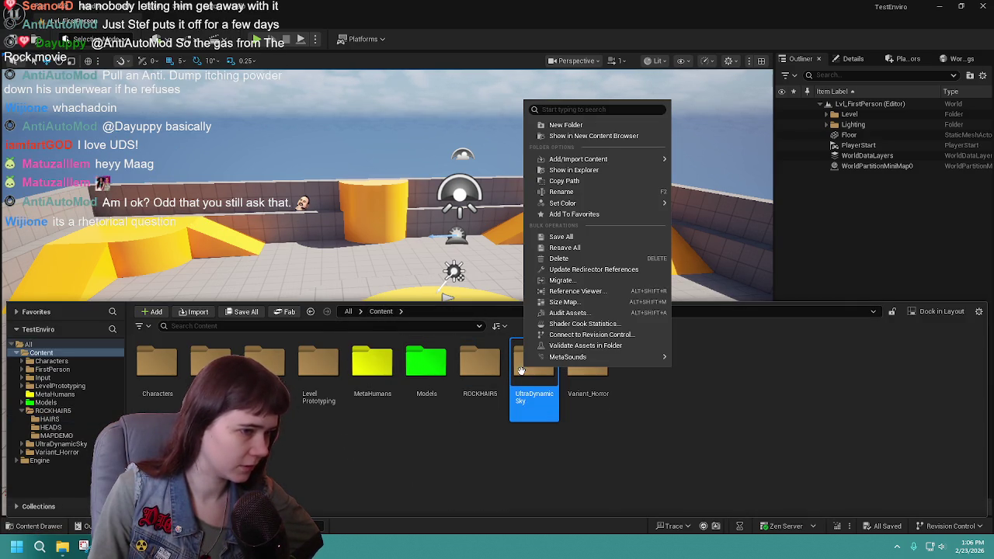
pyautogui.moveTo(619, 203)
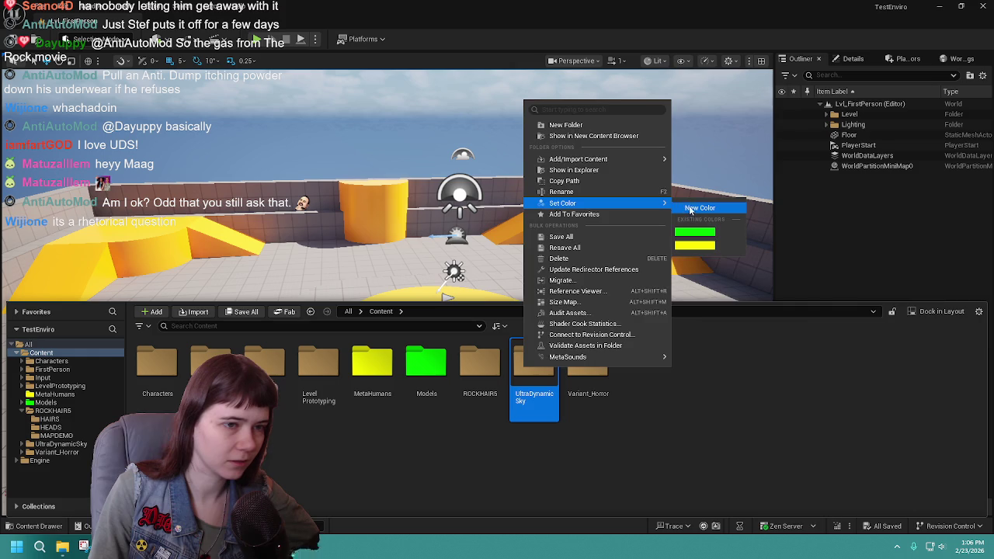
pyautogui.click(684, 208)
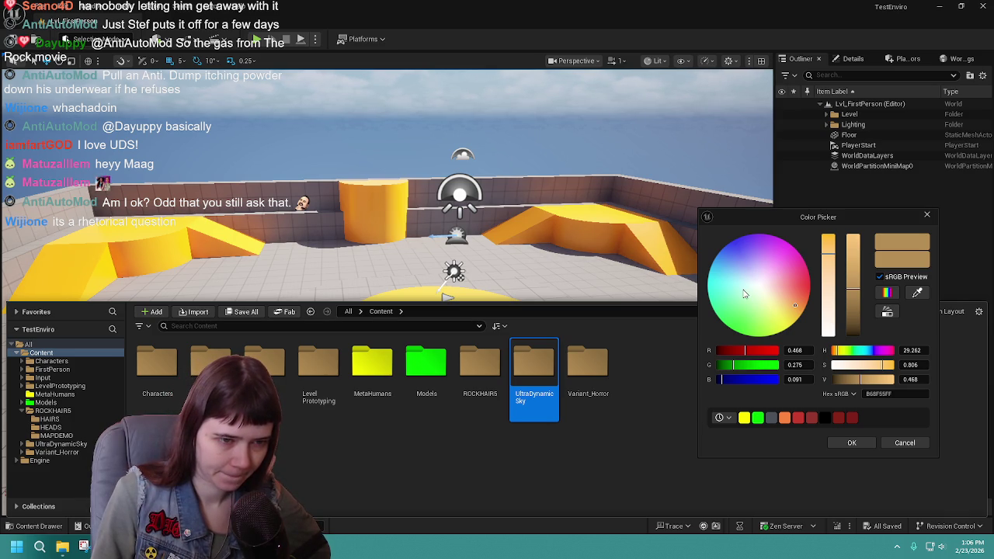
pyautogui.moveTo(775, 265); pyautogui.dragTo(808, 267)
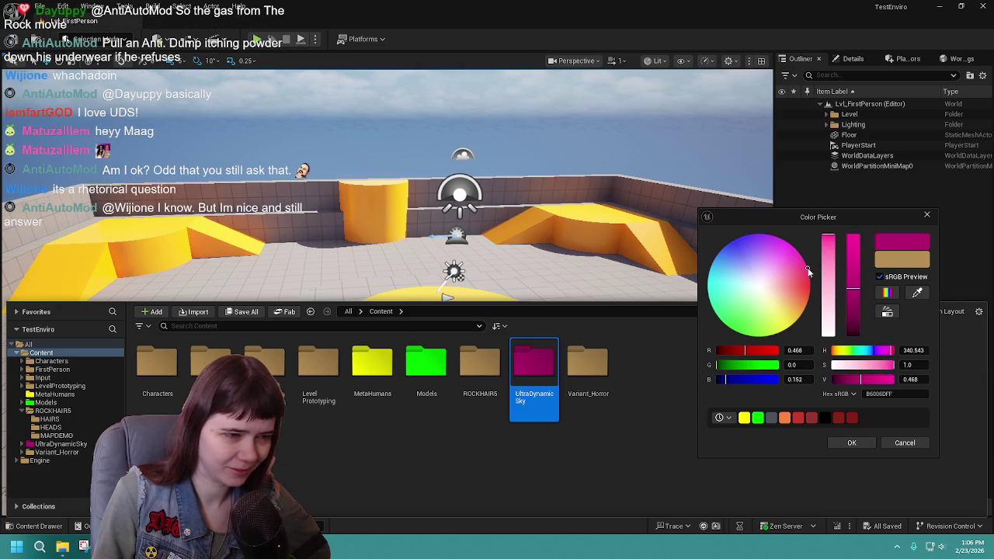
pyautogui.click(852, 443)
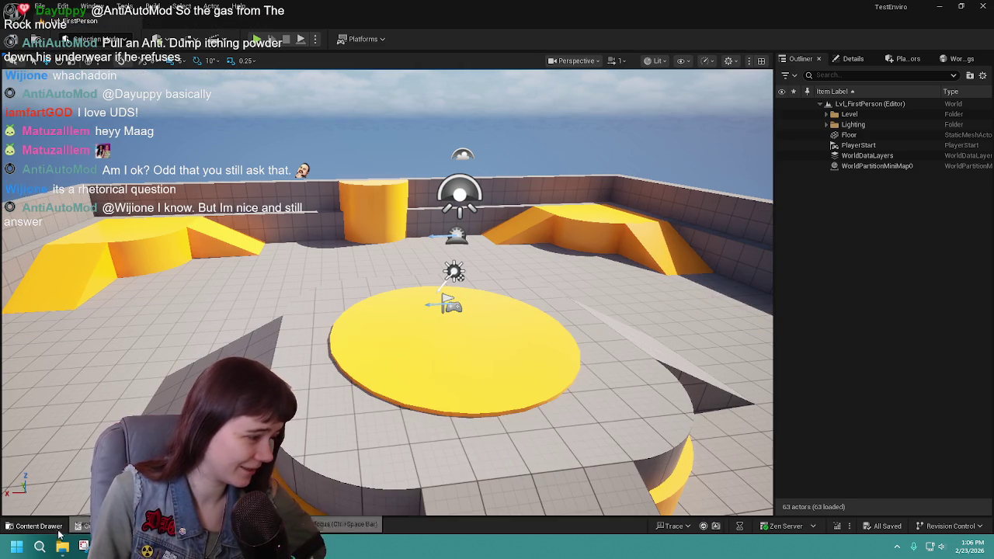
# Step: Place the Ultra_Dynamic_Sky blueprint from UltraDynamicSky/Blueprints above the central yellow disc
pyautogui.click(35, 525)
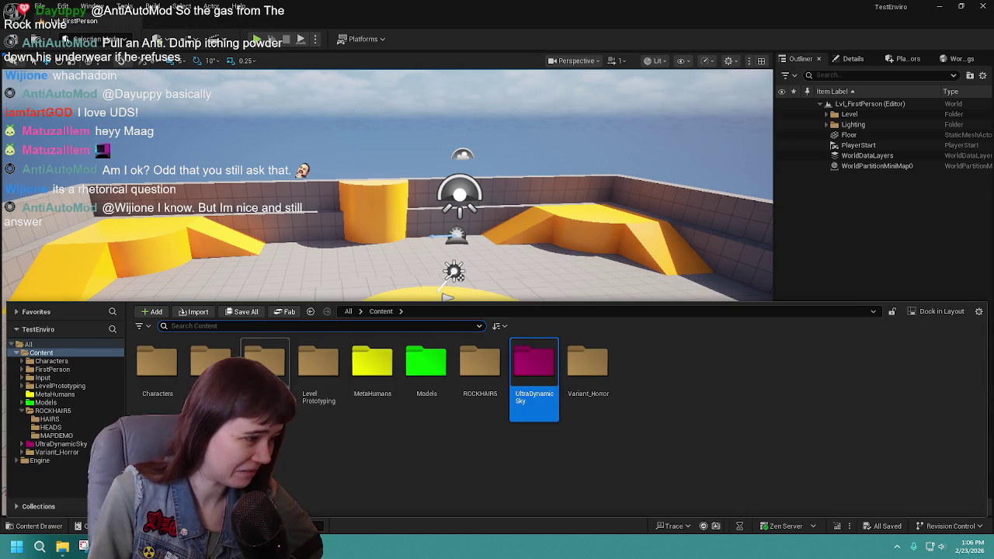
pyautogui.doubleClick(530, 397)
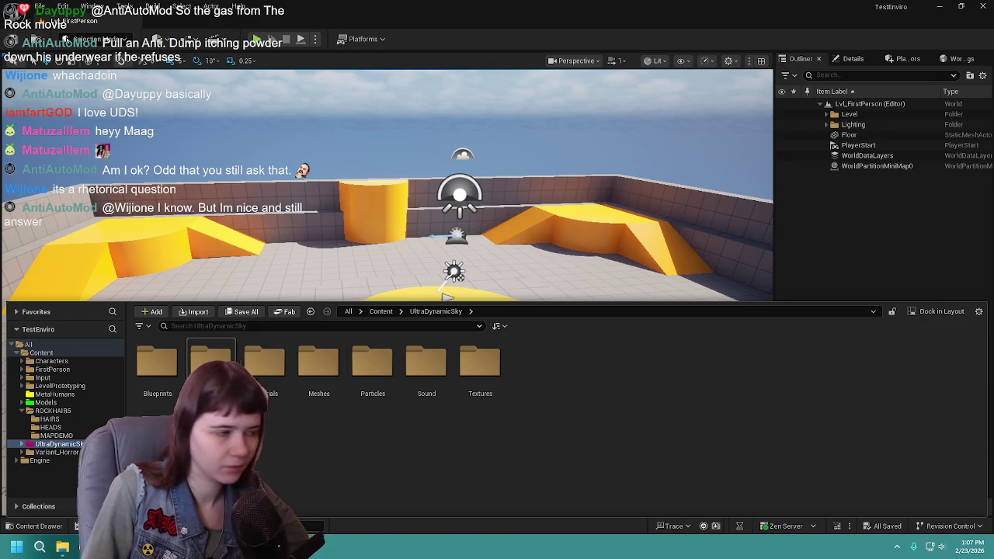
pyautogui.doubleClick(157, 361)
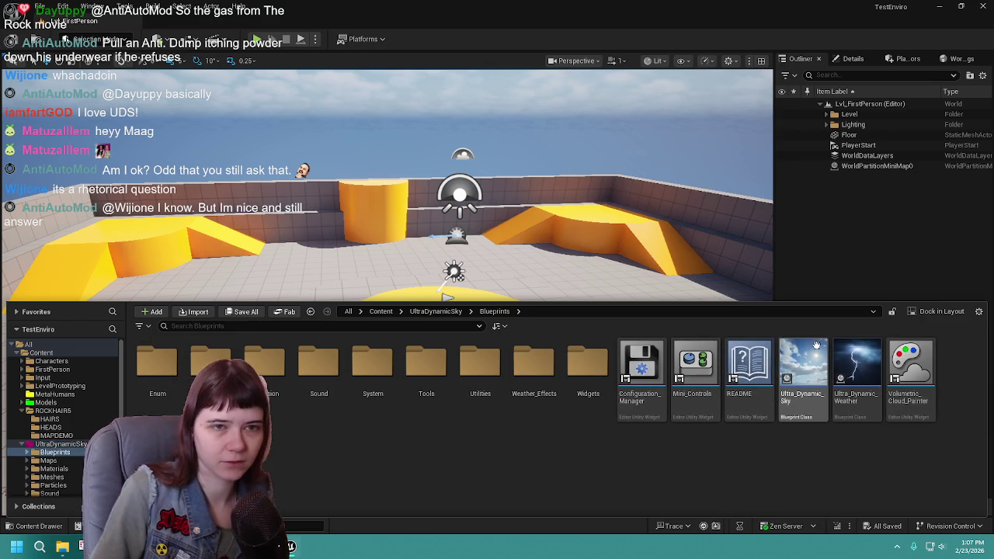
pyautogui.moveTo(466, 257)
pyautogui.mouseDown()
pyautogui.moveTo(466, 206)
pyautogui.moveTo(466, 330)
pyautogui.moveTo(443, 330)
pyautogui.moveTo(490, 330)
pyautogui.mouseUp()
pyautogui.hotkey('ctrl', 'space')
pyautogui.moveTo(550, 235); pyautogui.dragTo(432, 289)
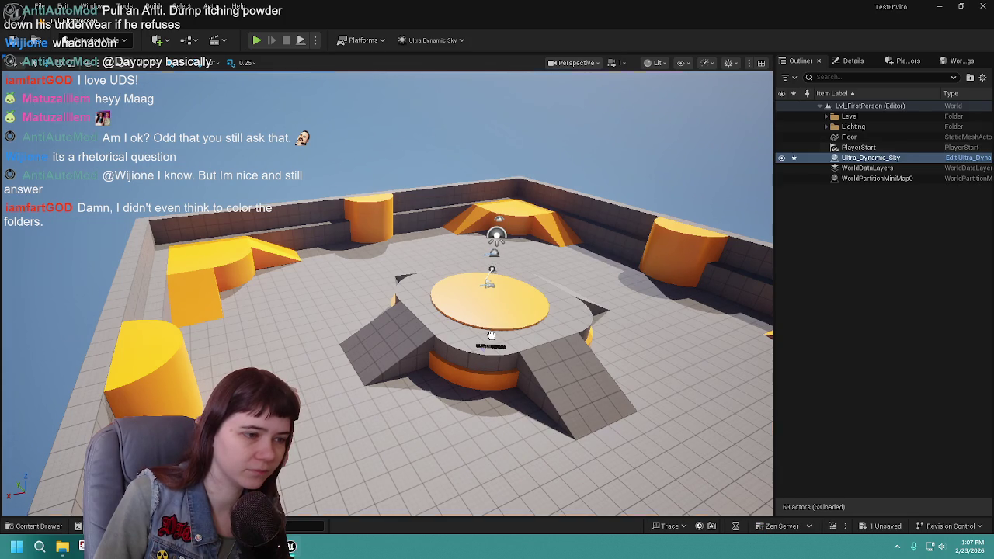
# Step: Adjust the sky actor's Location Z in Details, then select Ultra_Dynamic_Sky in the Outliner
pyautogui.click(852, 63)
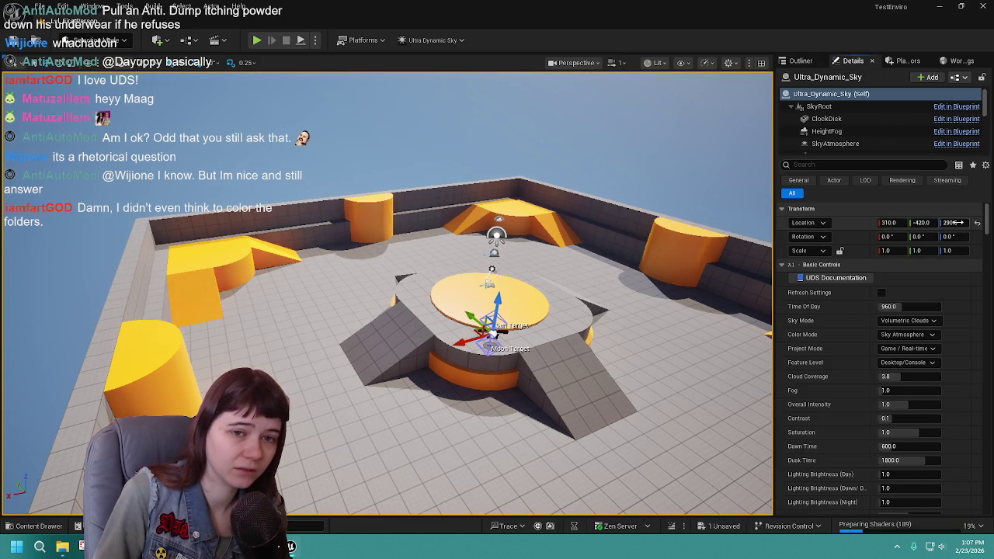
pyautogui.moveTo(956, 223); pyautogui.dragTo(976, 224)
pyautogui.click(801, 60)
pyautogui.moveTo(628, 333)
pyautogui.mouseDown()
pyautogui.moveTo(614, 365)
pyautogui.moveTo(613, 311)
pyautogui.moveTo(571, 307)
pyautogui.mouseUp()
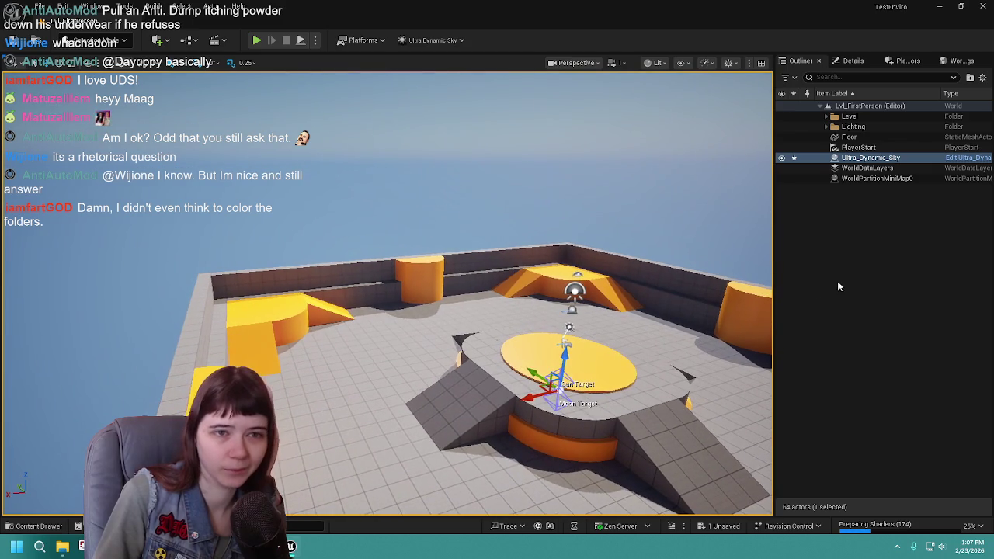
pyautogui.click(826, 126)
# Step: File Ultra_Dynamic_Sky into Lighting and delete the default VolumetricCloud, DirectionalLight, SkyLight and SM_SkySphere actors
pyautogui.moveTo(881, 222)
pyautogui.mouseDown()
pyautogui.moveTo(870, 136)
pyautogui.moveTo(854, 127)
pyautogui.mouseUp()
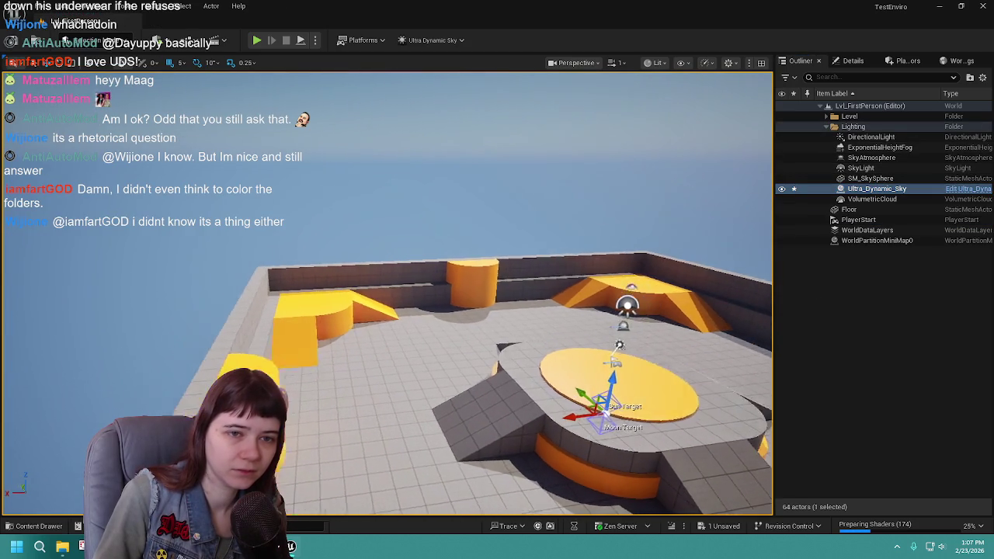
pyautogui.click(911, 200)
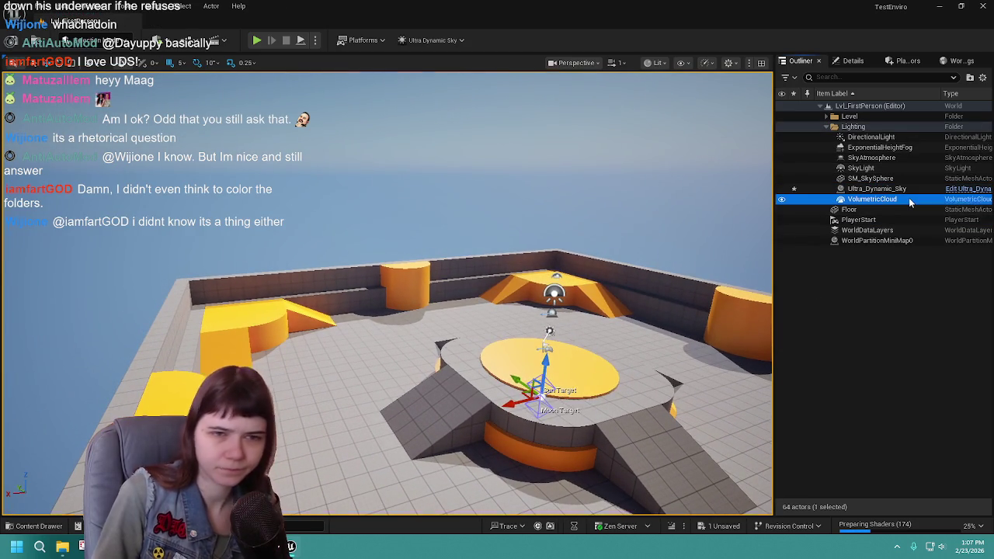
pyautogui.press('Delete')
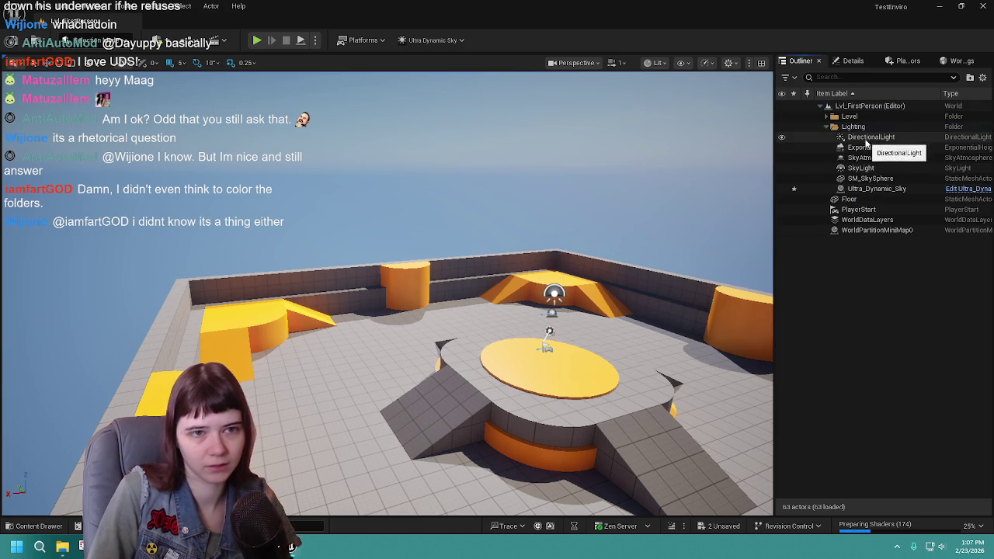
pyautogui.click(868, 137)
pyautogui.press('Delete')
pyautogui.click(868, 138)
pyautogui.press('Delete')
pyautogui.click(867, 137)
pyautogui.press('Delete')
pyautogui.click(868, 137)
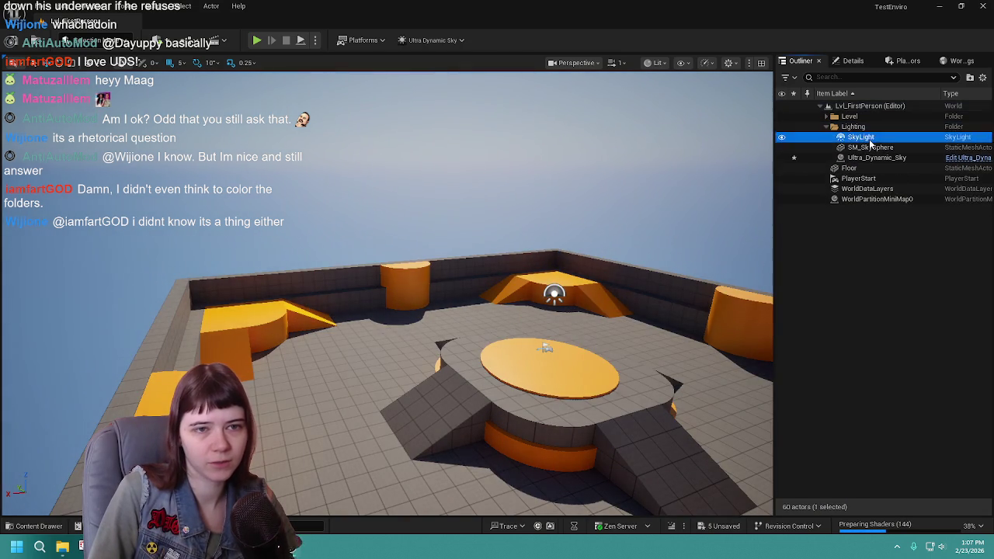
pyautogui.press('Delete')
pyautogui.click(870, 138)
pyautogui.press('Delete')
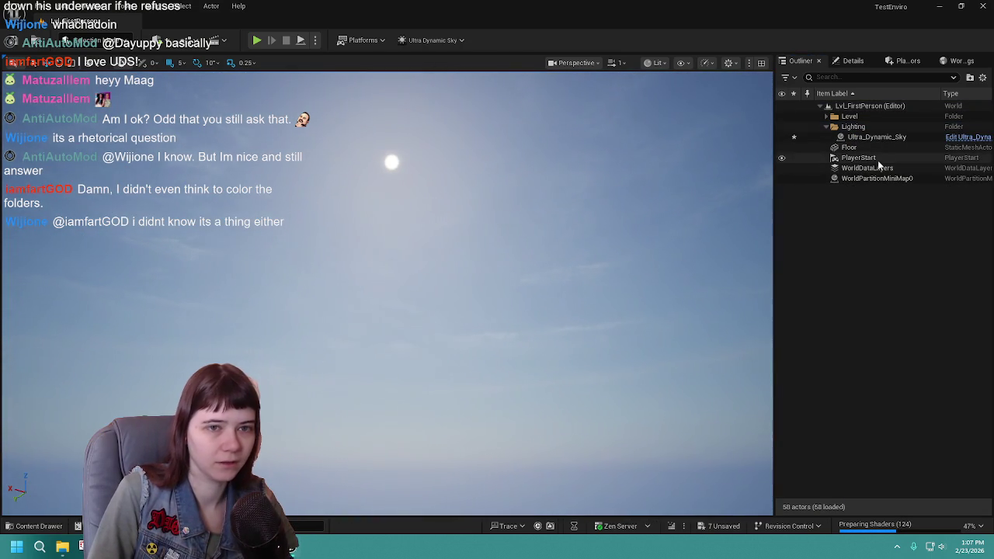
# Step: Move Ultra_Dynamic_Sky to the Outliner root, delete the empty Lighting folder, and save all
pyautogui.click(876, 138)
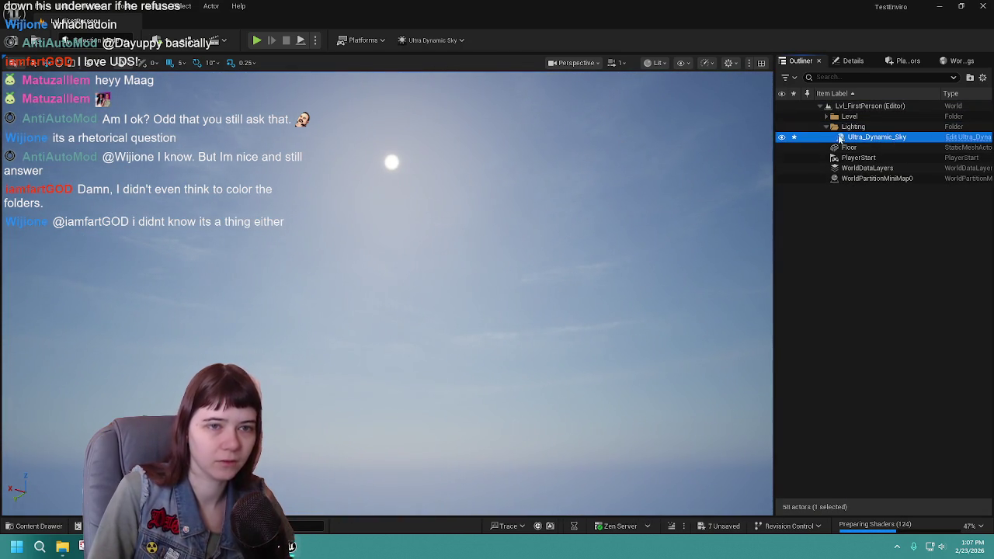
pyautogui.hotkey('ctrl', 's')
pyautogui.moveTo(841, 140)
pyautogui.mouseDown()
pyautogui.moveTo(848, 222)
pyautogui.moveTo(854, 215)
pyautogui.mouseUp()
pyautogui.click(852, 129)
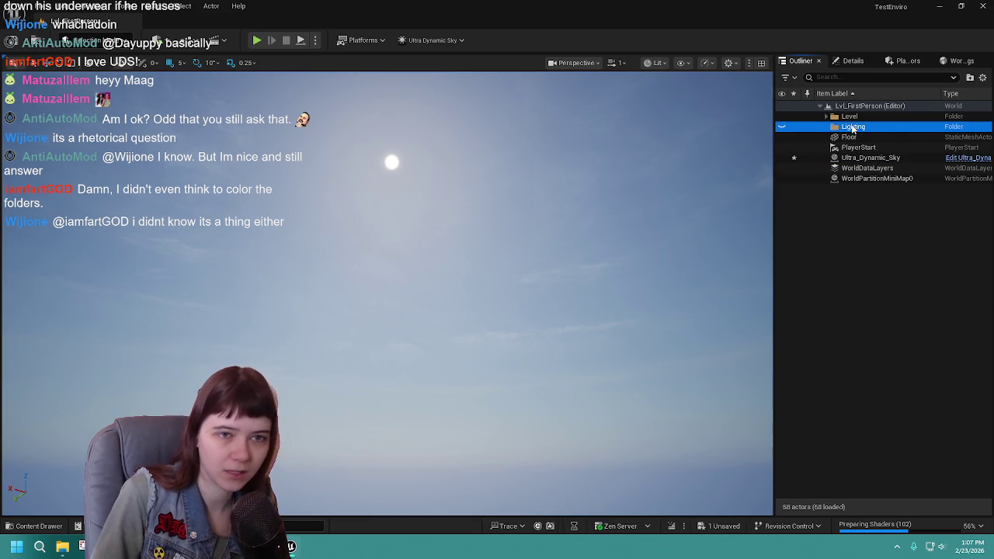
pyautogui.press('Delete')
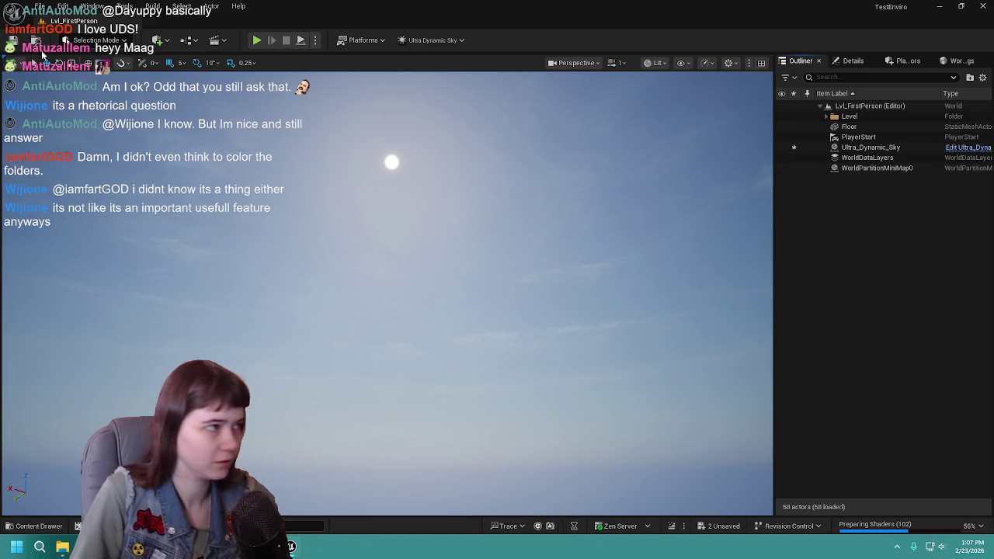
pyautogui.hotkey('ctrl', 's')
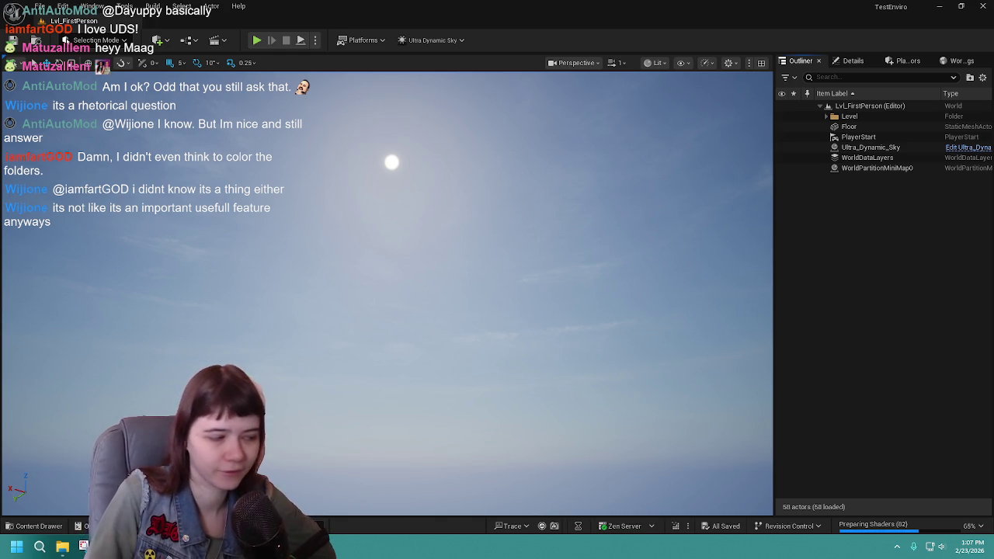
pyautogui.click(39, 526)
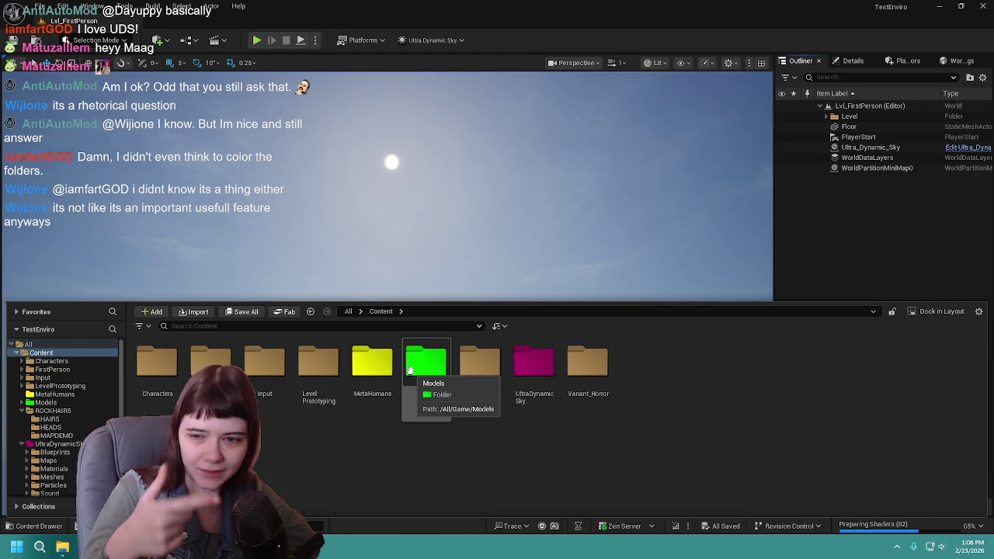
# Step: Open the UltraDynamicSky folder to list its seven subfolders, Blueprints through Textures
pyautogui.doubleClick(535, 380)
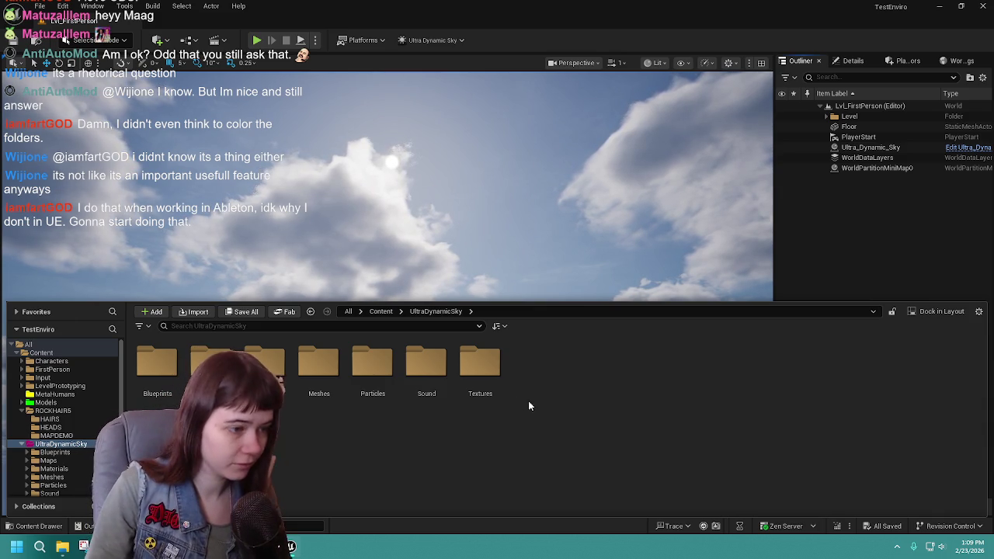
# Step: Place Ultra_Dynamic_Weather from UltraDynamicSky/Blueprints in the middle of the arena, then deselect it
pyautogui.doubleClick(157, 364)
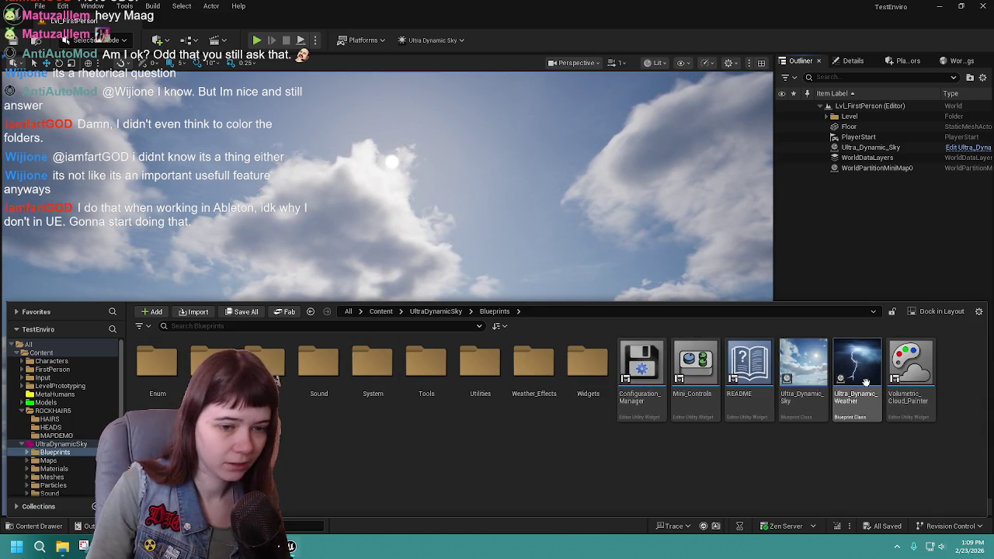
pyautogui.moveTo(466, 194)
pyautogui.mouseDown()
pyautogui.moveTo(451, 317)
pyautogui.moveTo(535, 240)
pyautogui.mouseUp()
pyautogui.hotkey('ctrl', 'space')
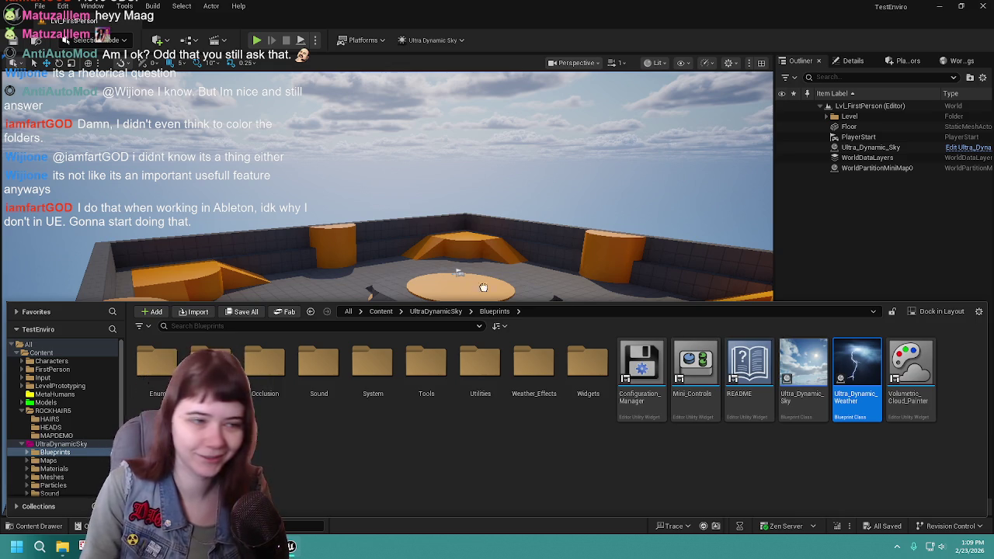
pyautogui.moveTo(469, 285); pyautogui.dragTo(466, 321)
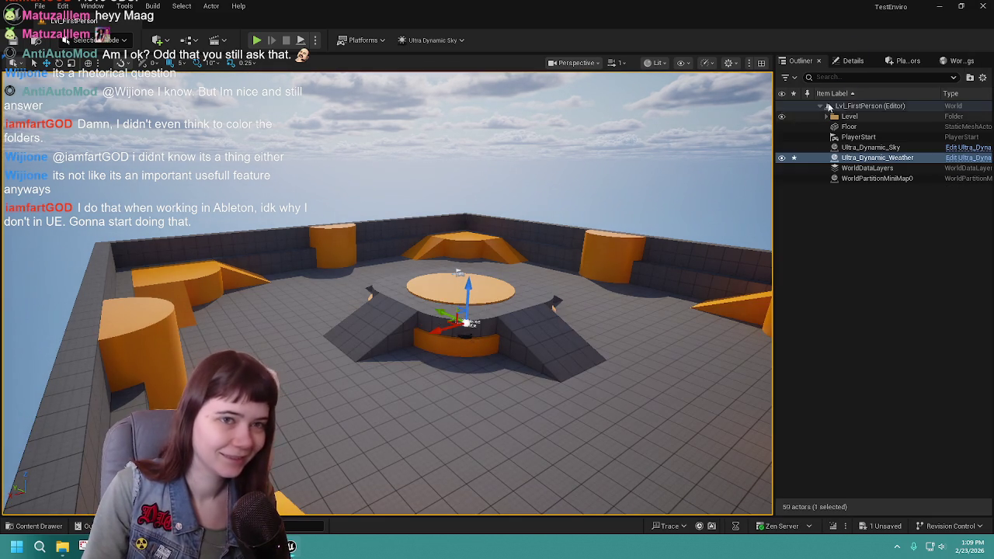
pyautogui.click(851, 61)
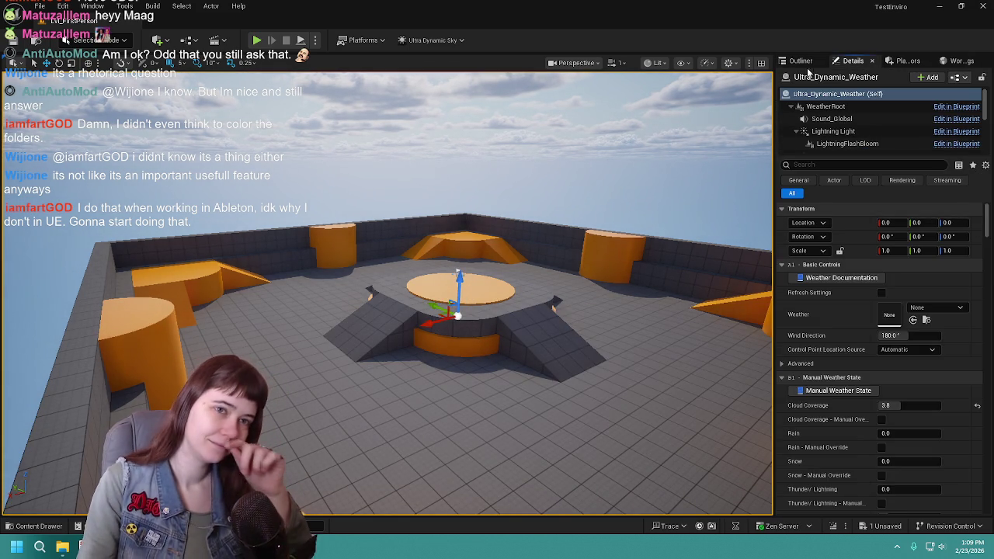
pyautogui.click(793, 61)
pyautogui.click(872, 226)
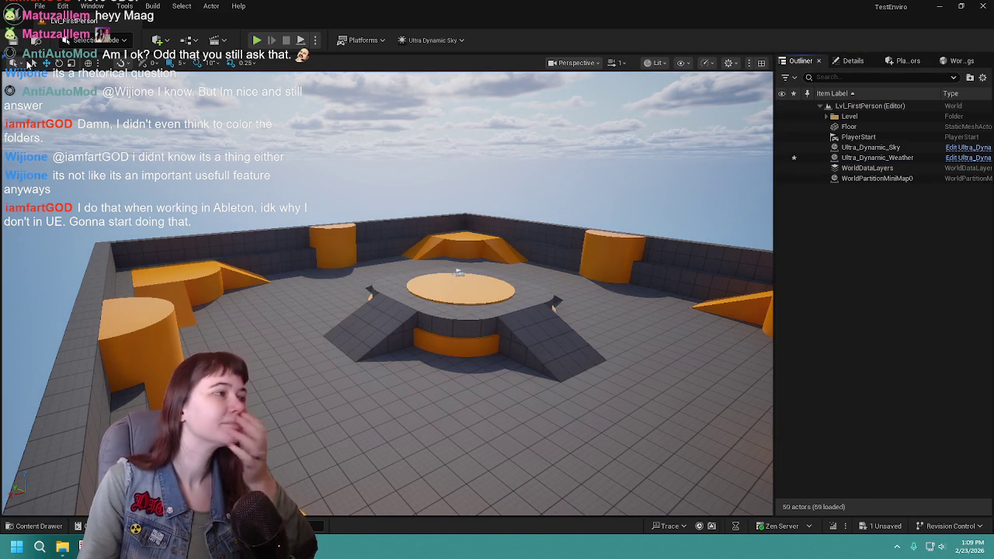
pyautogui.click(35, 525)
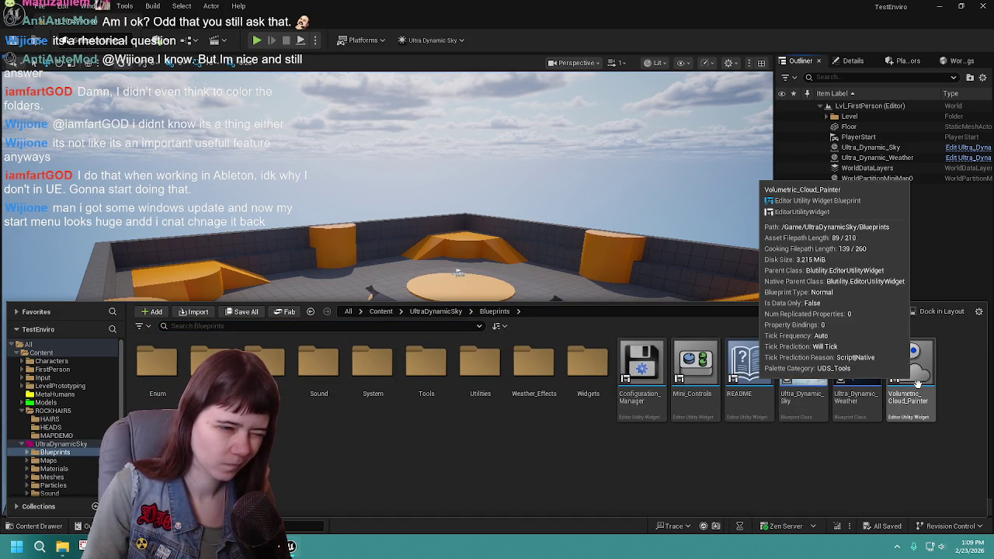
pyautogui.click(384, 311)
pyautogui.click(386, 312)
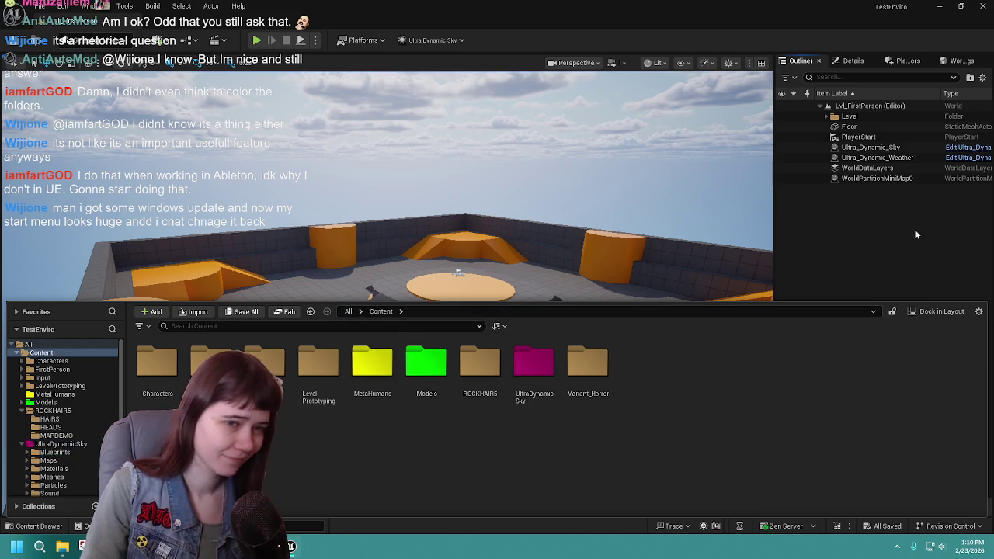
pyautogui.click(922, 237)
pyautogui.click(876, 158)
pyautogui.click(853, 61)
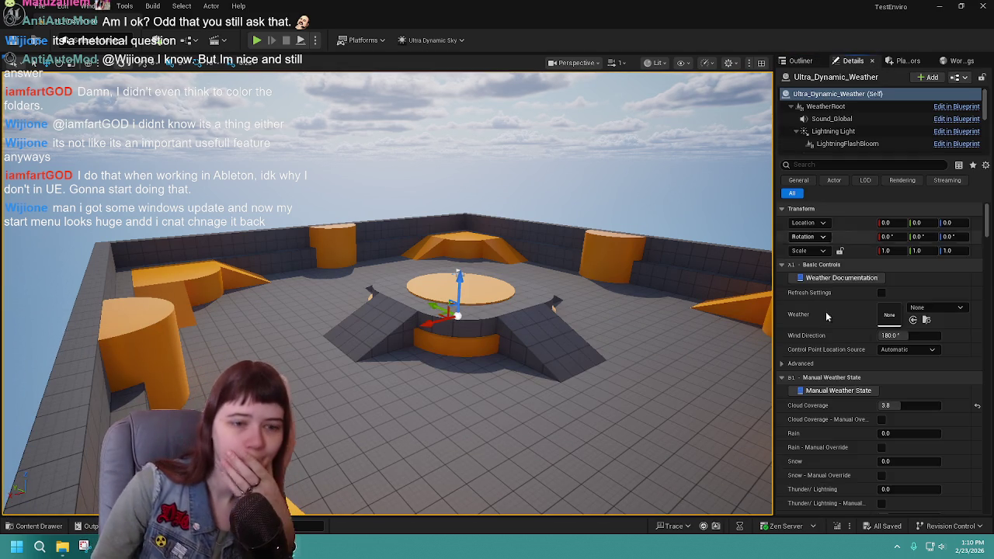
pyautogui.scroll(-3, 852, 369)
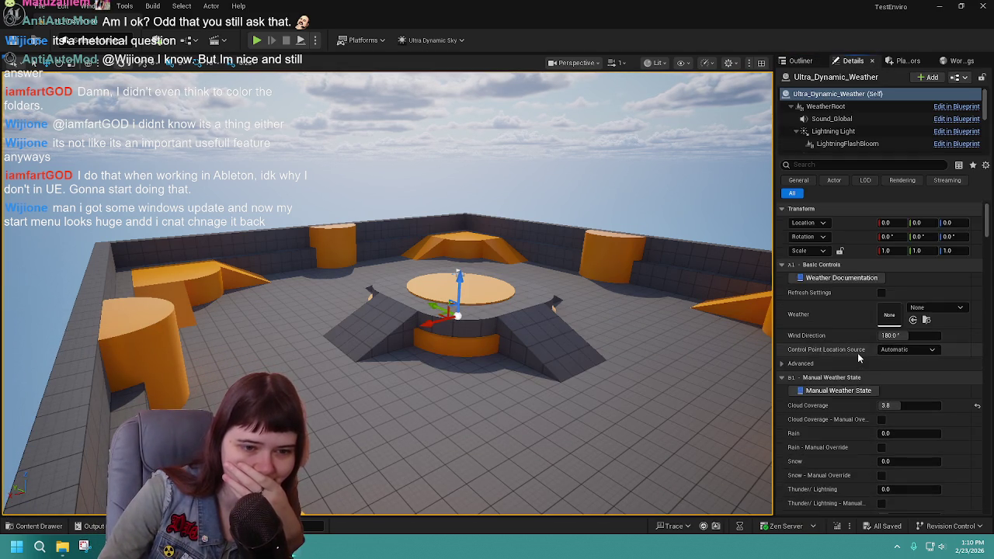
pyautogui.scroll(-10, 859, 355)
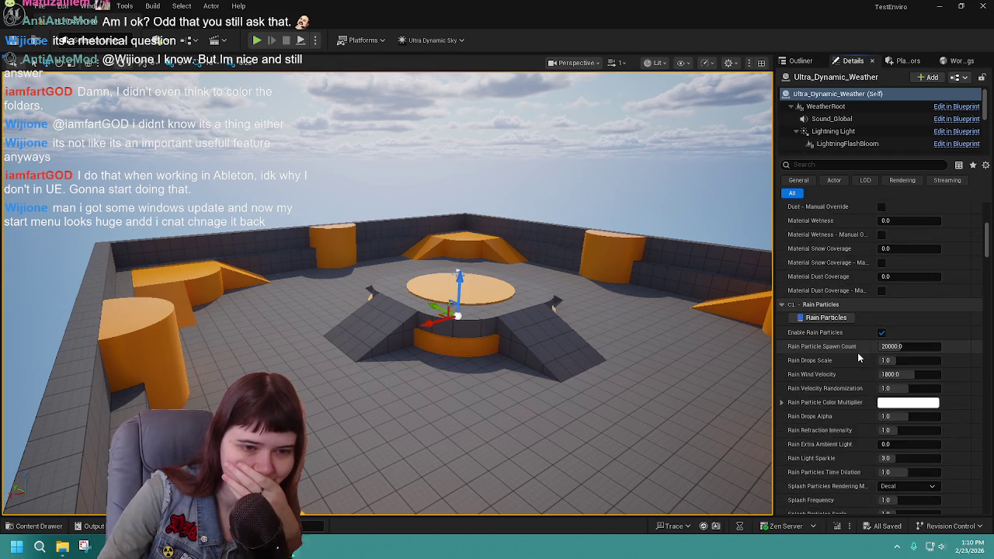
pyautogui.scroll(-6, 859, 357)
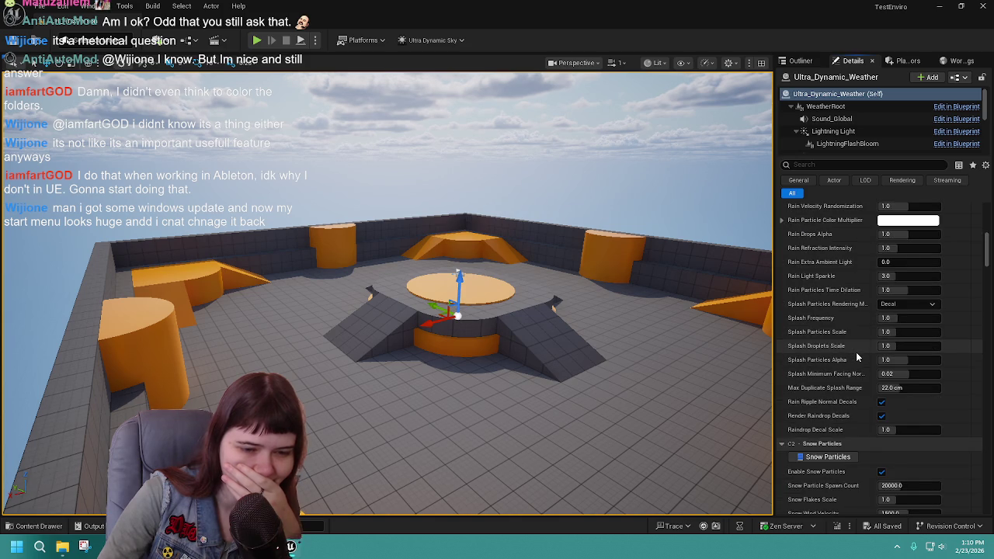
pyautogui.scroll(-2, 863, 357)
pyautogui.scroll(5, 823, 342)
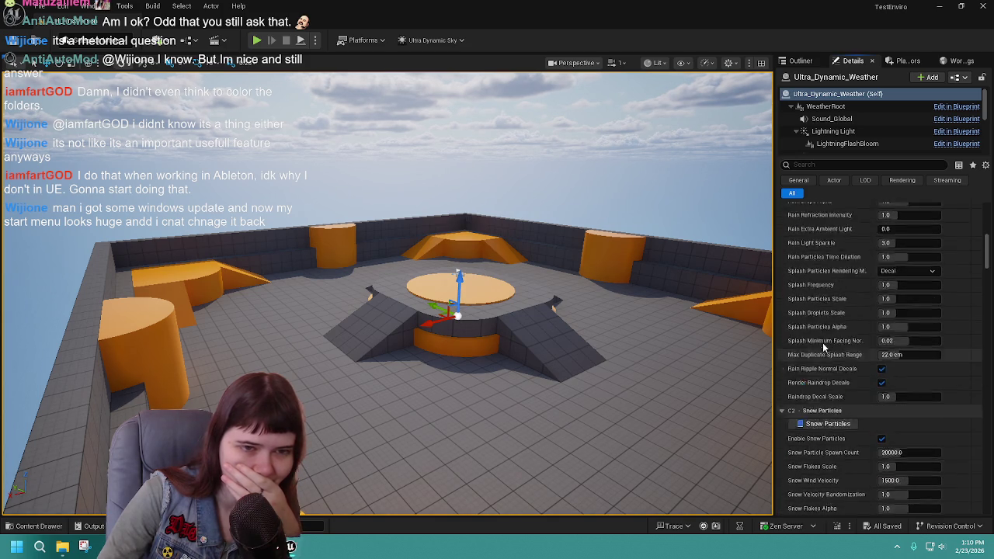
pyautogui.scroll(10, 824, 341)
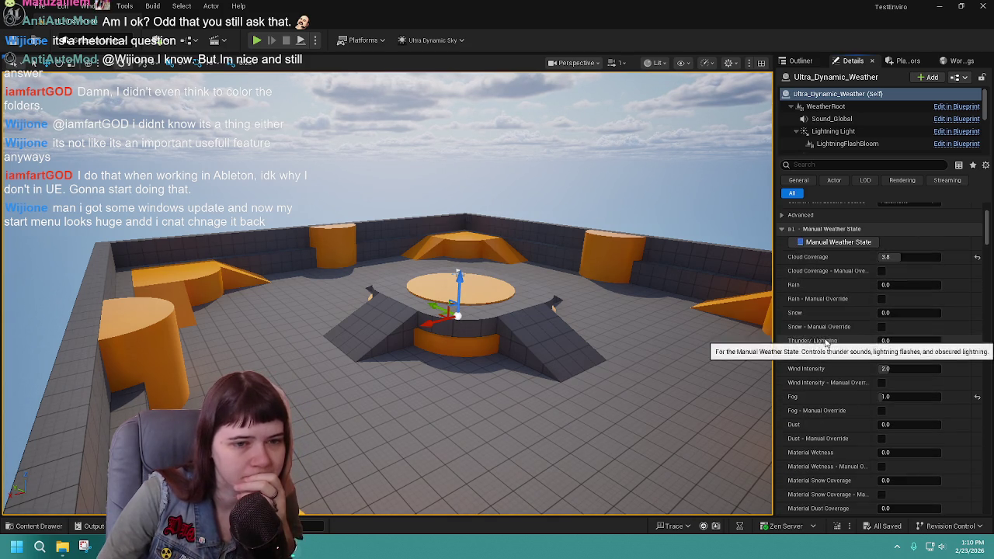
pyautogui.scroll(3, 828, 292)
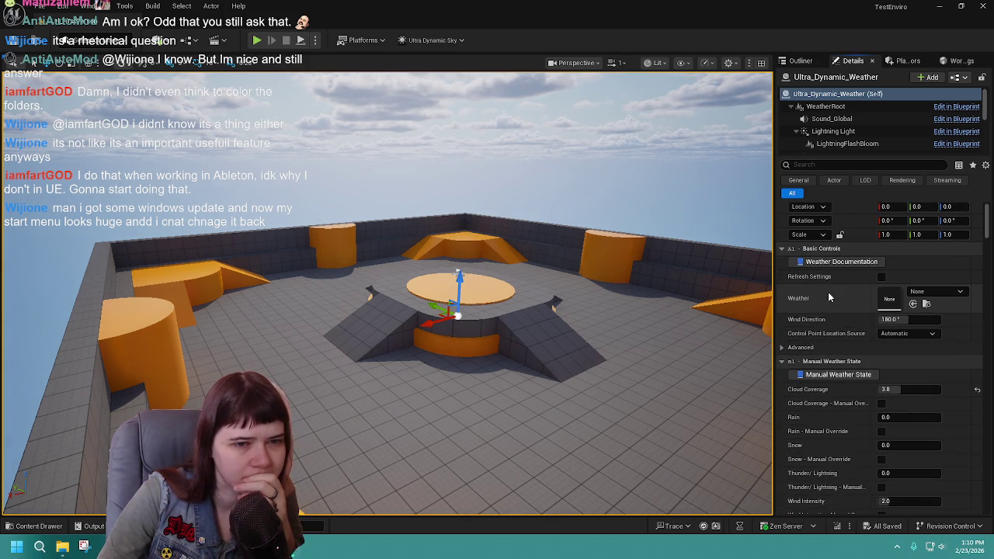
pyautogui.click(800, 60)
pyautogui.moveTo(626, 314); pyautogui.dragTo(625, 312)
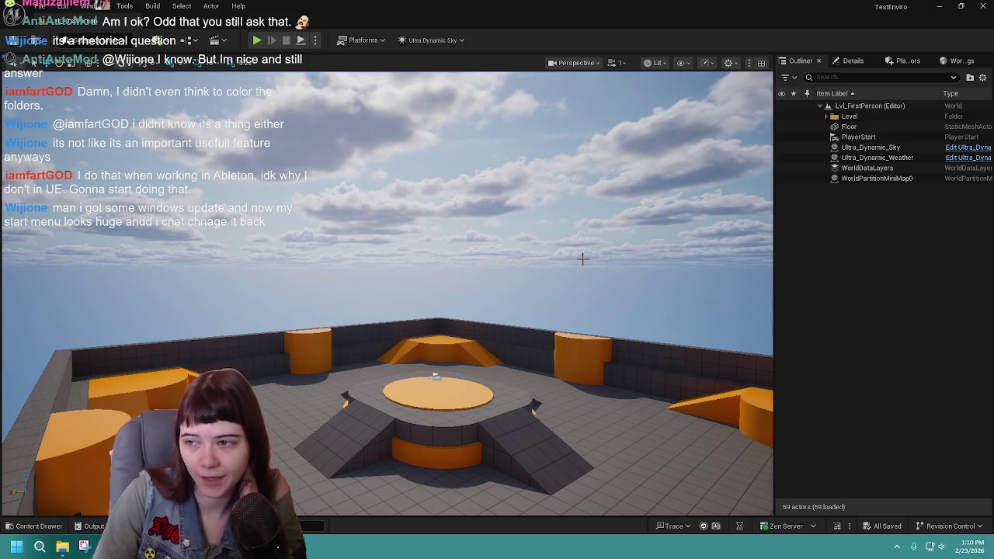
pyautogui.moveTo(641, 285)
pyautogui.mouseDown()
pyautogui.moveTo(665, 279)
pyautogui.moveTo(642, 288)
pyautogui.mouseUp()
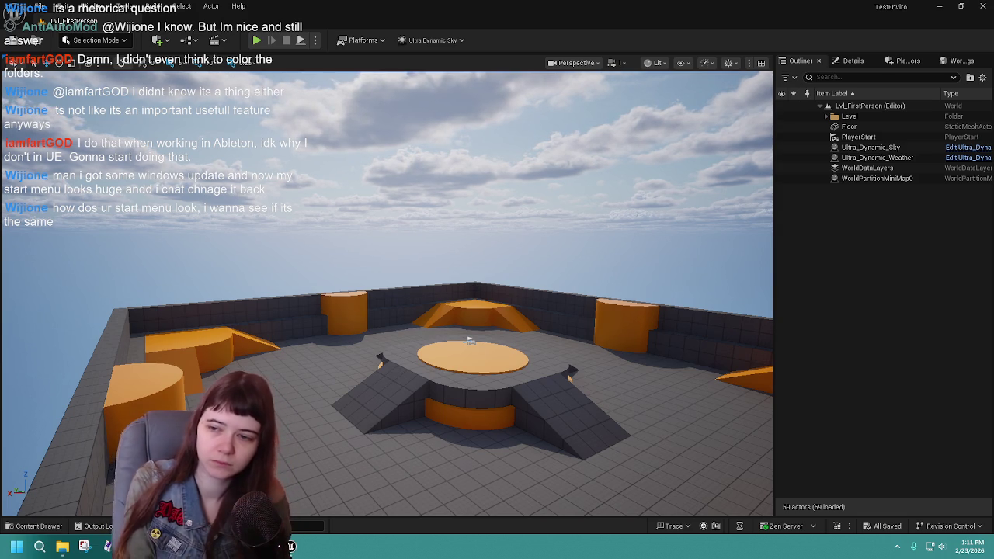
pyautogui.click(942, 8)
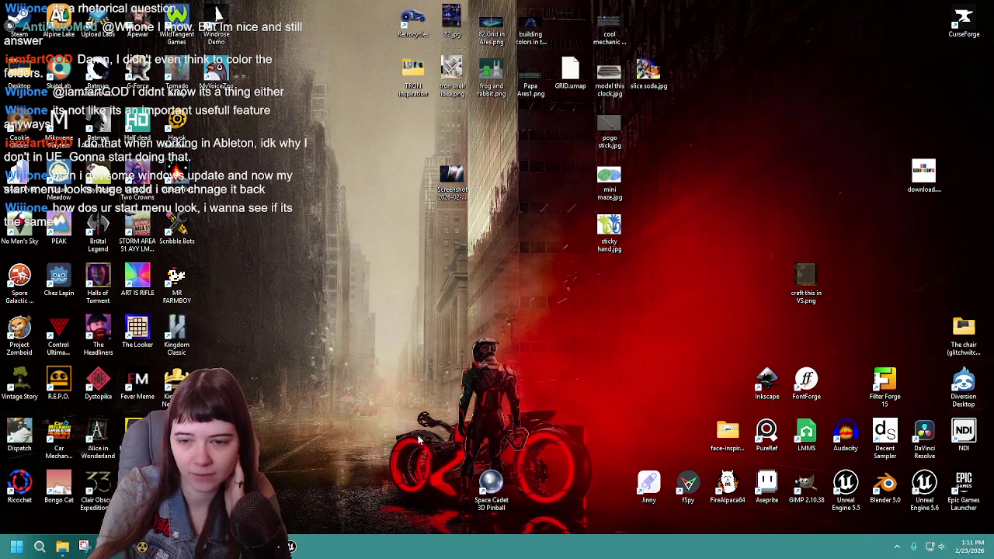
pyautogui.click(16, 546)
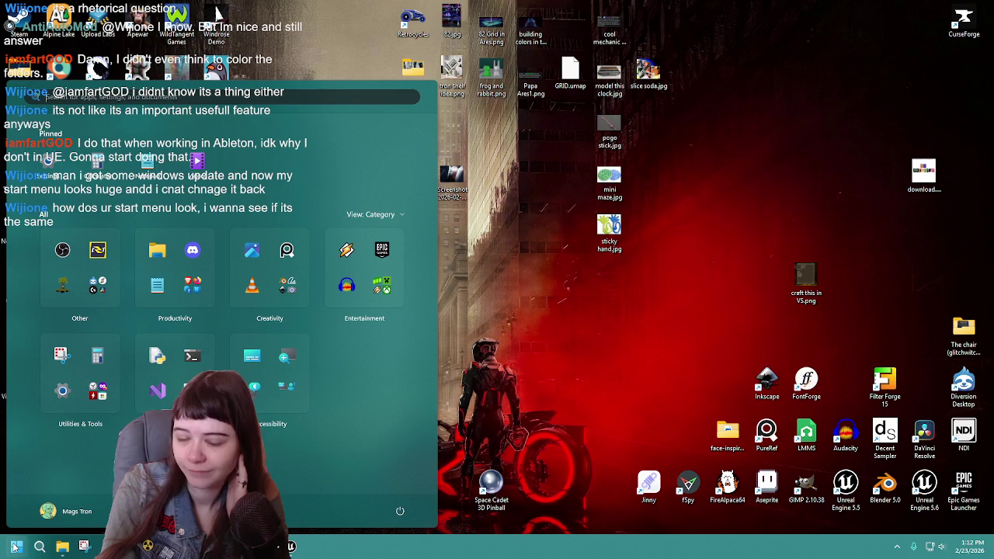
pyautogui.click(16, 547)
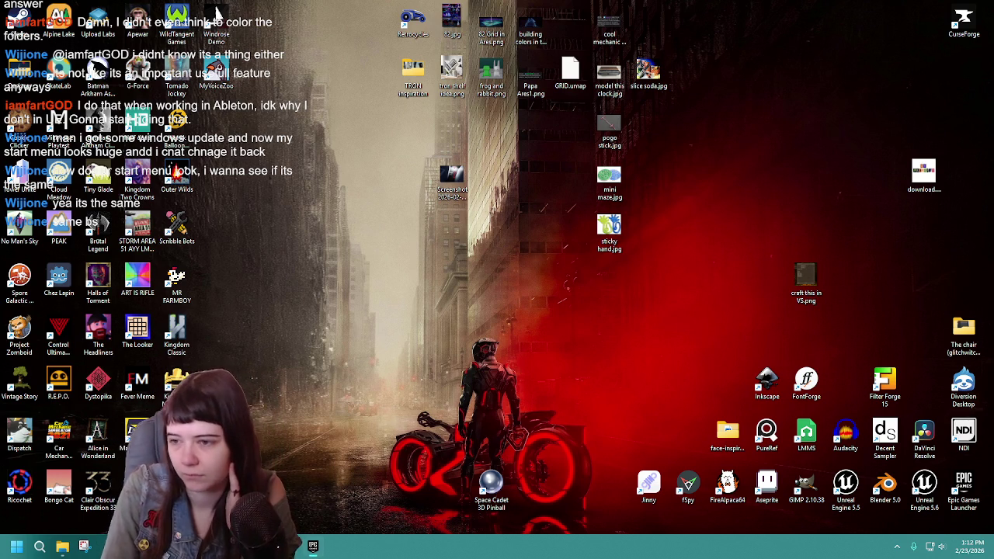
pyautogui.hotkey('alt', 'Tab')
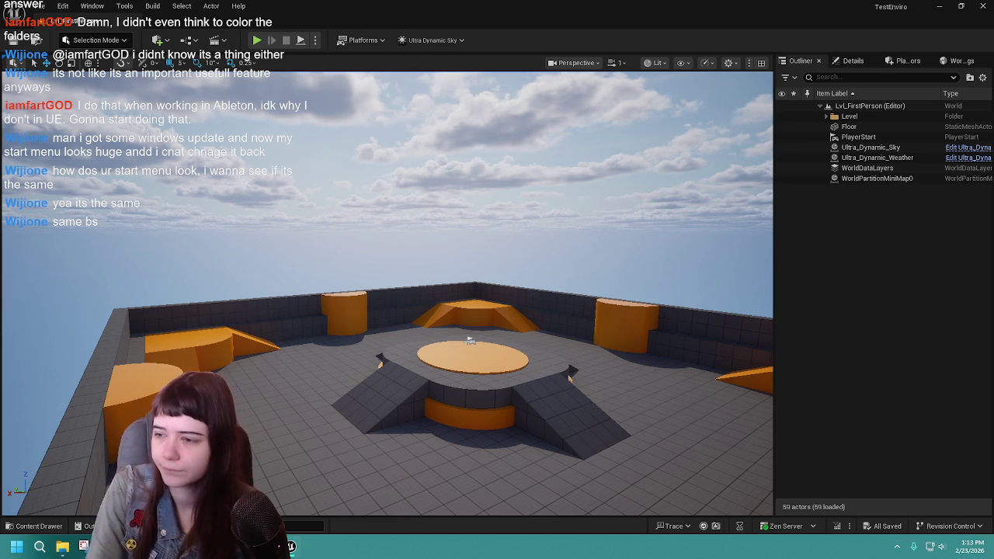
pyautogui.click(35, 527)
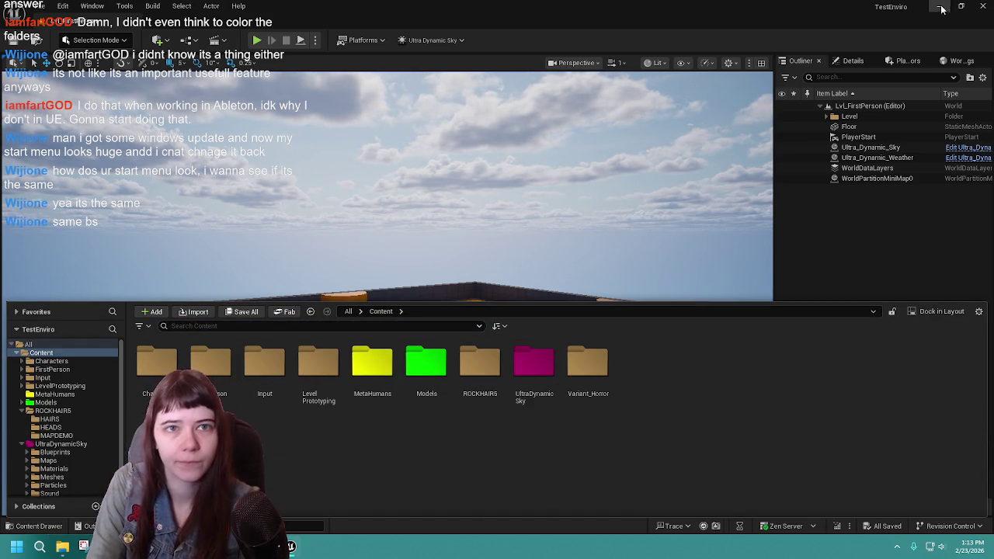
# Step: Confirm in the Epic Games Launcher that MW Landscape Auto Material installed, then view the MWLandscapeAutoMaterial folder
pyautogui.click(993, 553)
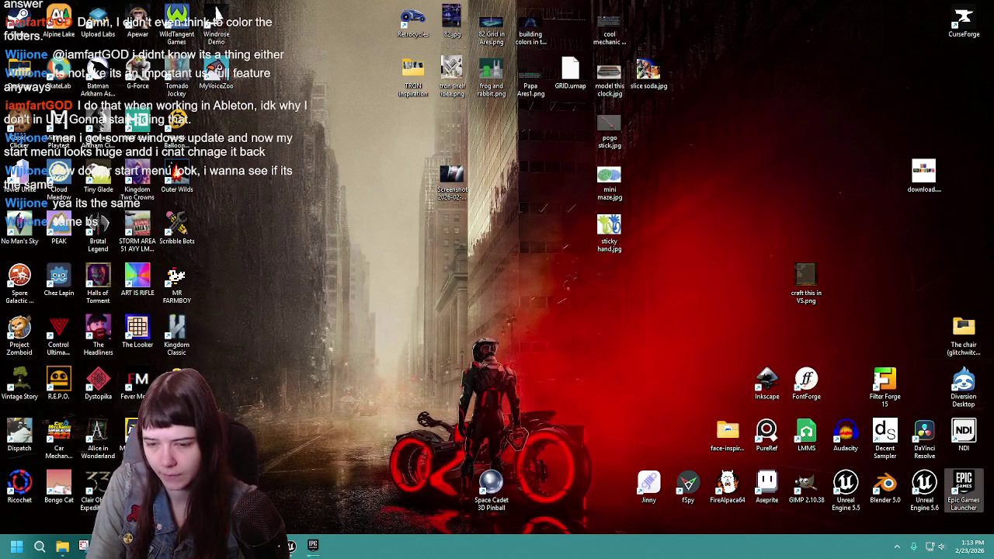
pyautogui.click(993, 553)
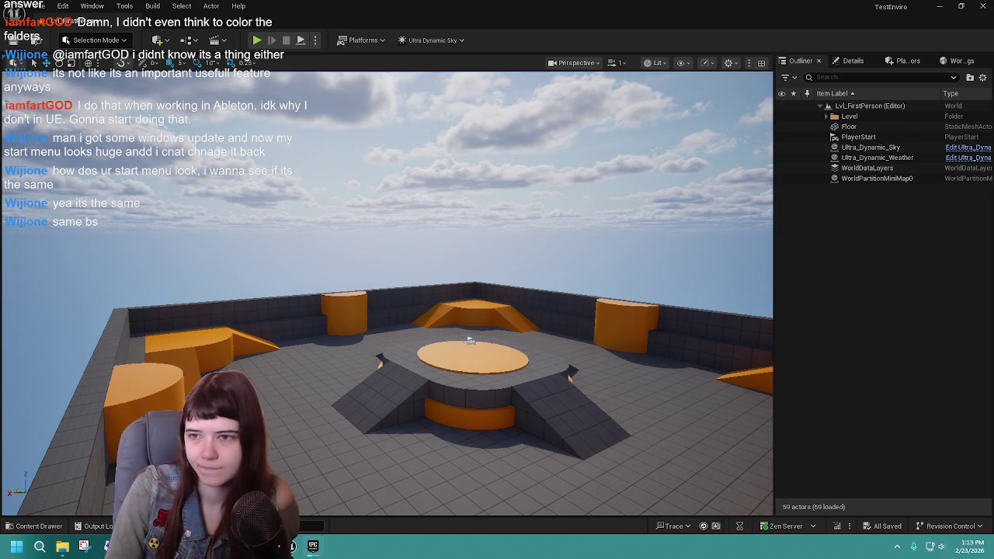
pyautogui.hotkey('alt', 'Tab')
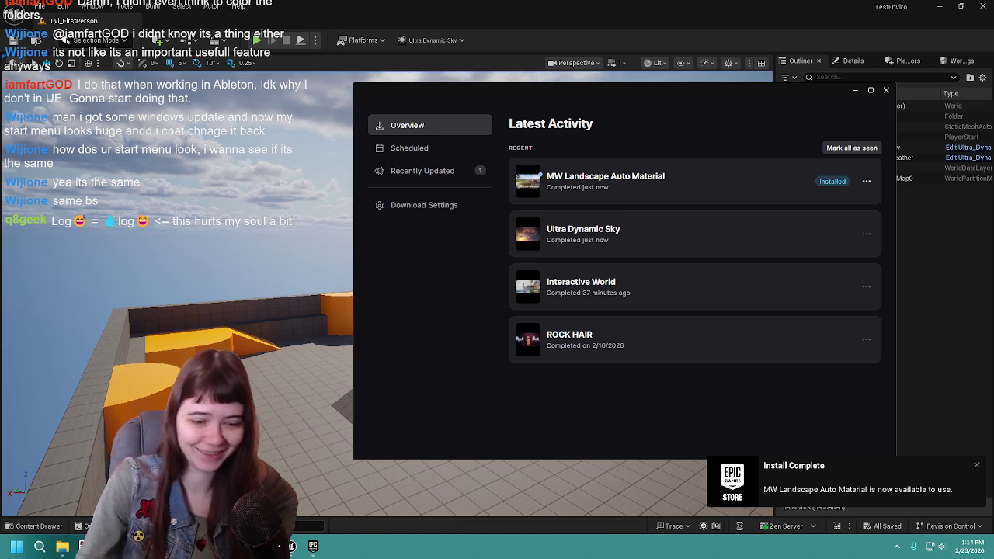
pyautogui.click(852, 148)
pyautogui.click(886, 90)
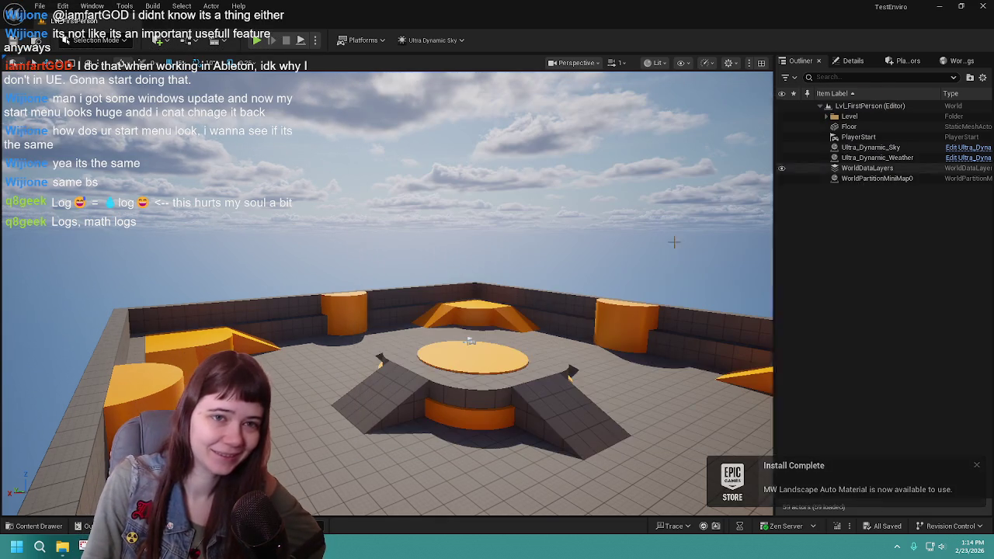
pyautogui.click(39, 526)
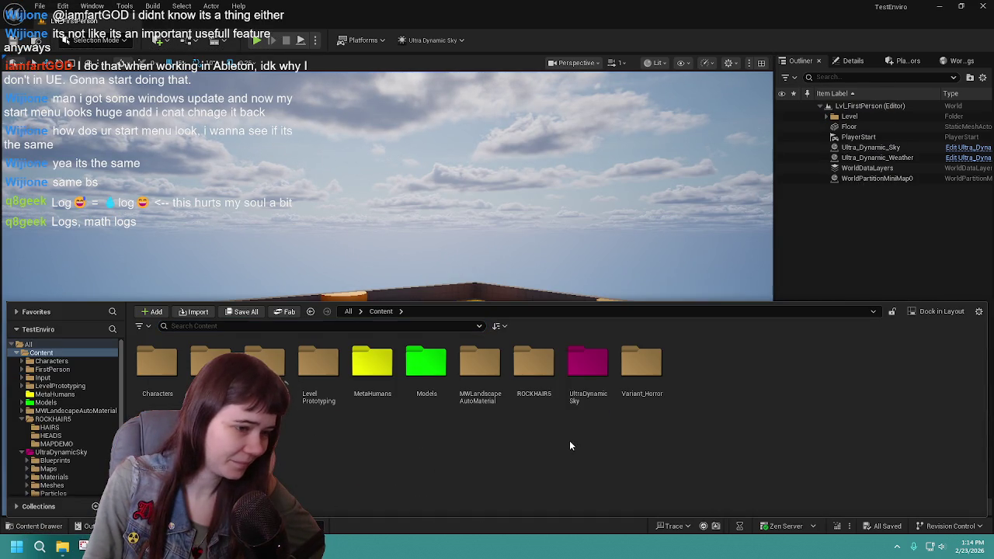
# Step: Give the MWLandscapeAutoMaterial folder a darker green colour via Set Color, then close the content drawer
pyautogui.rightClick(479, 361)
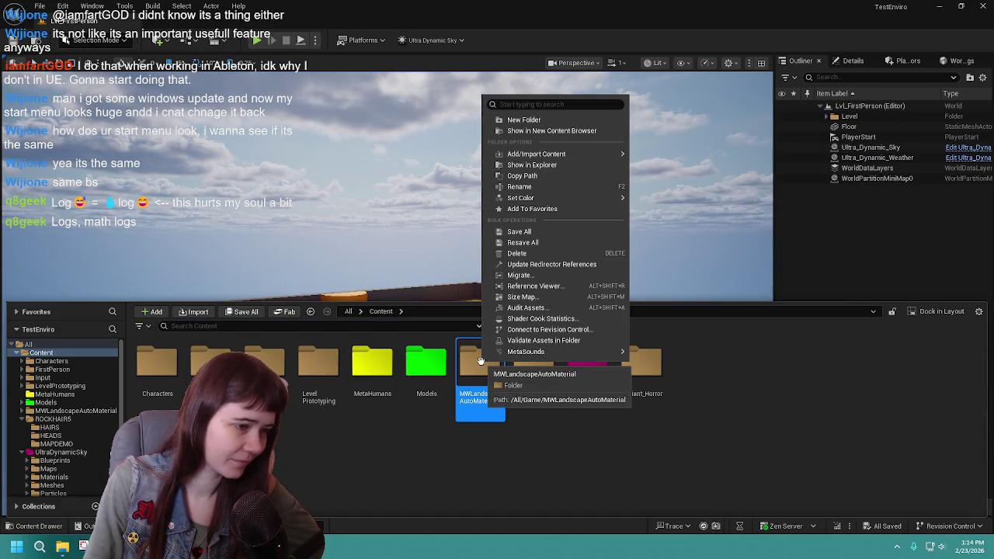
pyautogui.moveTo(595, 198)
pyautogui.click(648, 199)
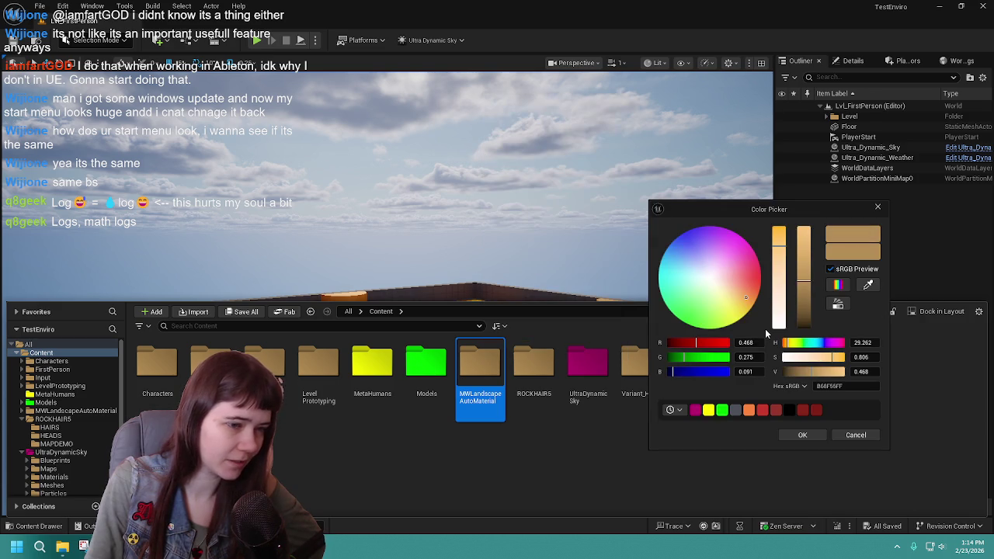
pyautogui.moveTo(696, 307); pyautogui.dragTo(673, 312)
pyautogui.moveTo(804, 281); pyautogui.dragTo(802, 309)
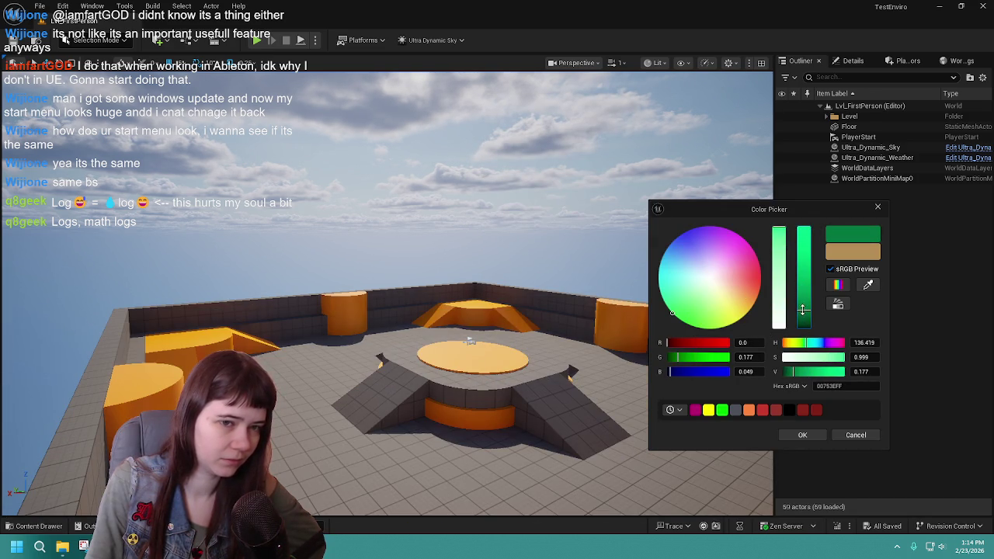
pyautogui.click(798, 435)
pyautogui.click(31, 526)
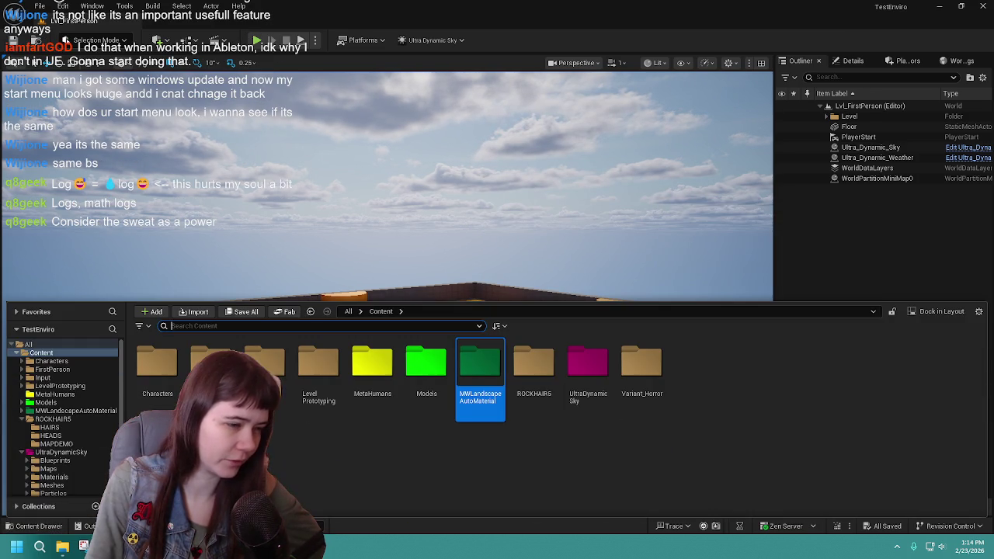
pyautogui.click(678, 476)
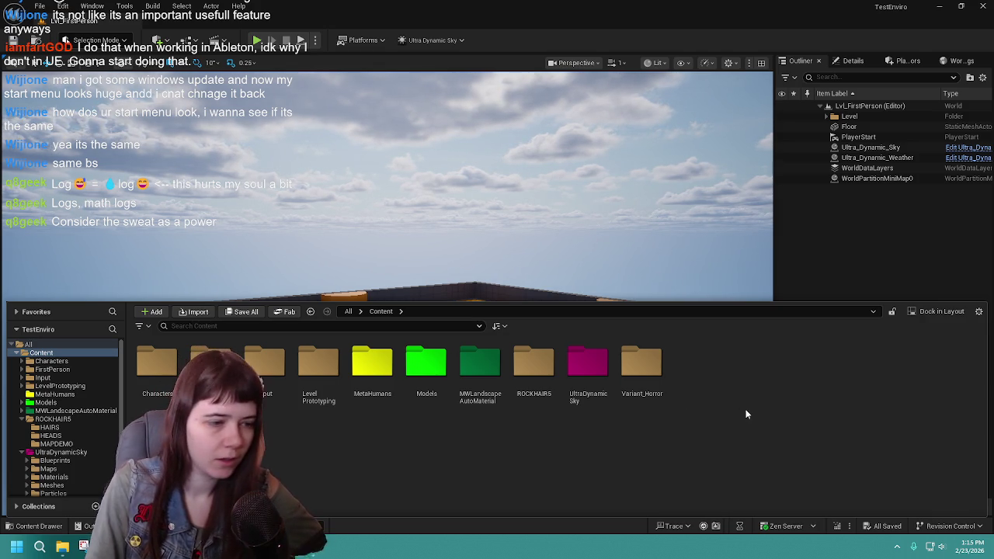
pyautogui.click(31, 526)
# Step: Look over the level, then minimize the editor to the Windows desktop with Win+D
pyautogui.moveTo(644, 272); pyautogui.dragTo(668, 273)
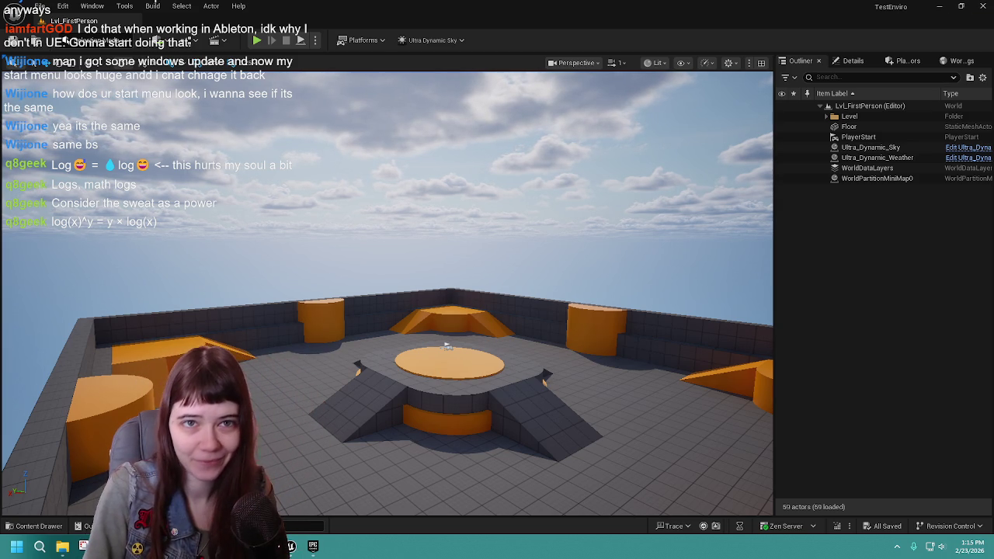
pyautogui.press('super+d')
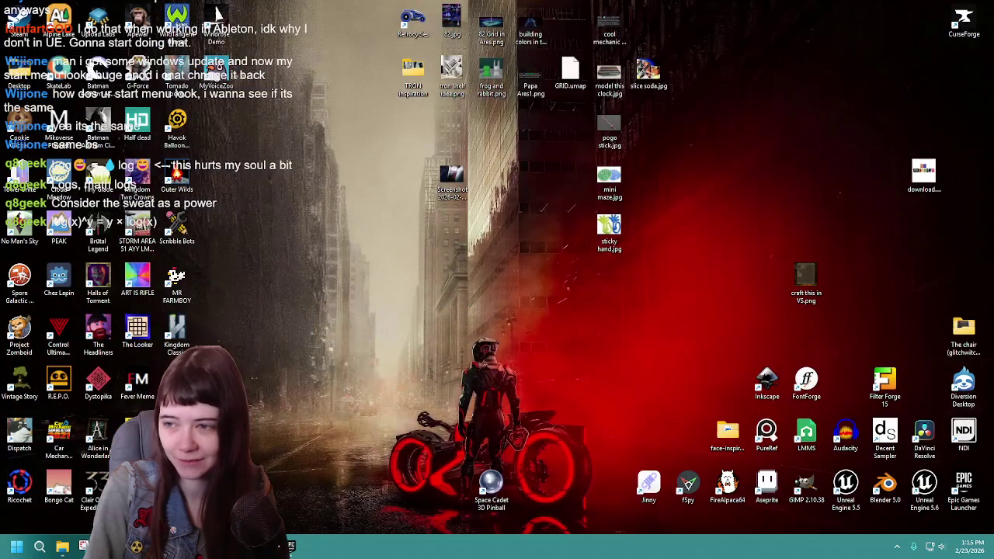
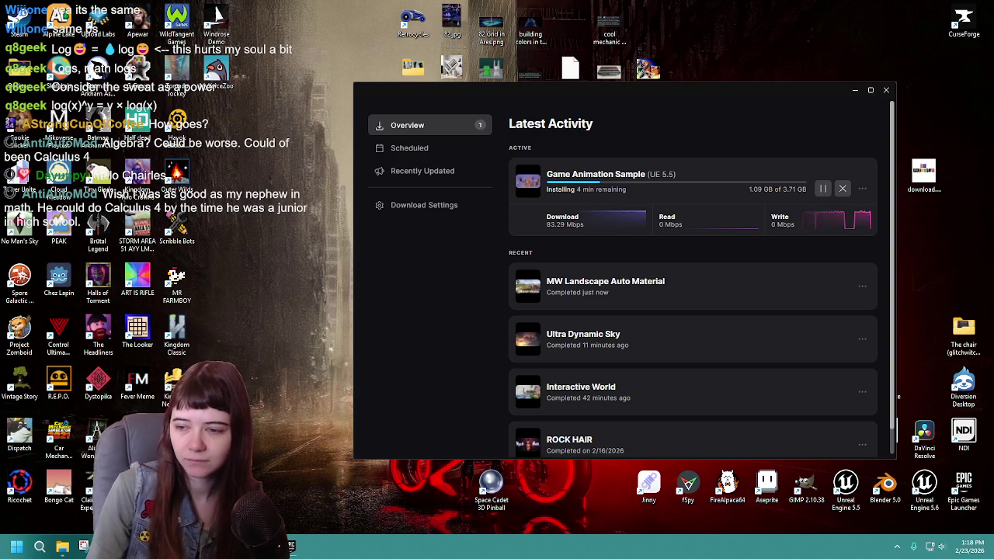
# Step: Nudge the Epic Games Launcher window slightly down and to the left
pyautogui.moveTo(735, 100); pyautogui.dragTo(716, 132)
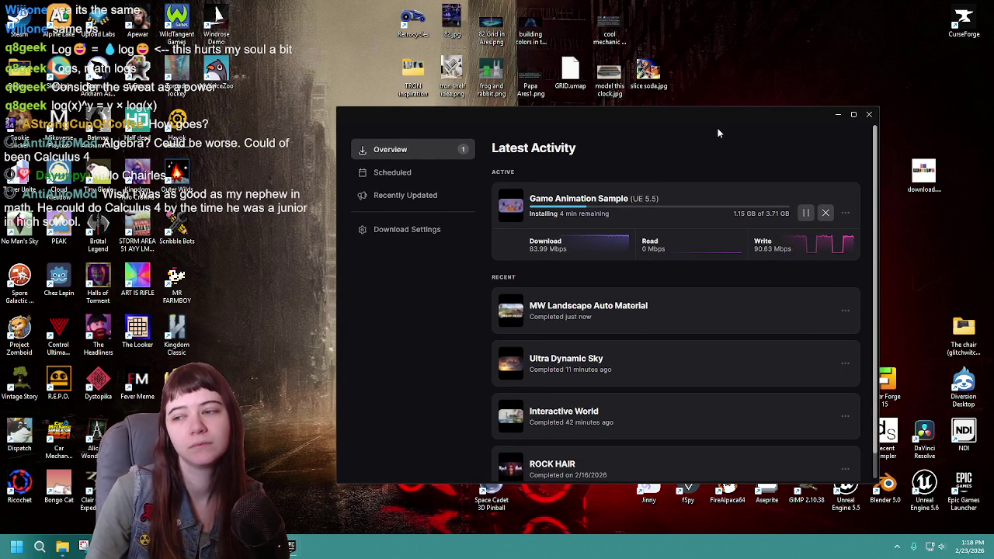
pyautogui.moveTo(831, 113); pyautogui.dragTo(833, 121)
pyautogui.click(831, 121)
# Step: Start Space Cadet pinball, shift its window left, then launch and nudge the first ball
pyautogui.doubleClick(491, 496)
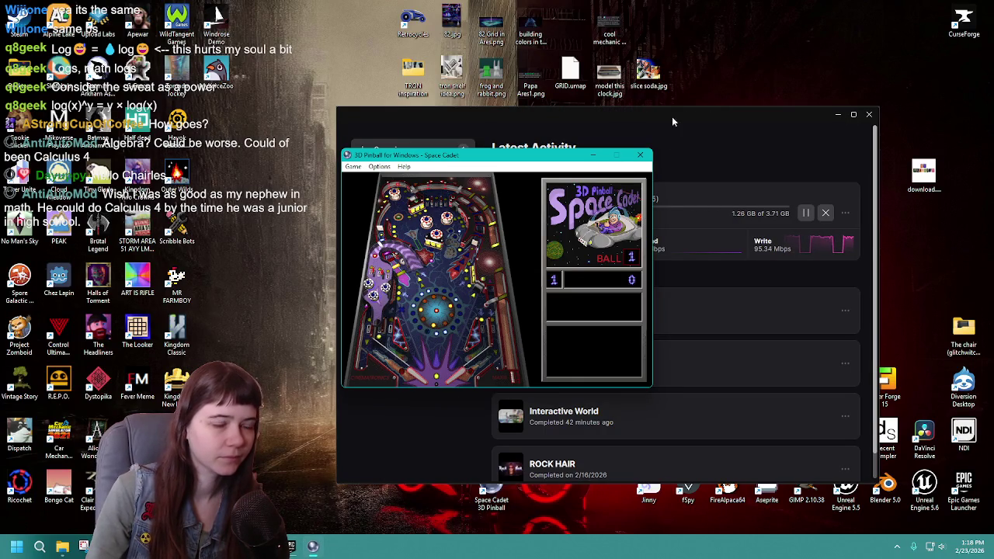
pyautogui.moveTo(574, 161)
pyautogui.mouseDown()
pyautogui.moveTo(431, 158)
pyautogui.moveTo(445, 157)
pyautogui.moveTo(445, 125)
pyautogui.mouseUp()
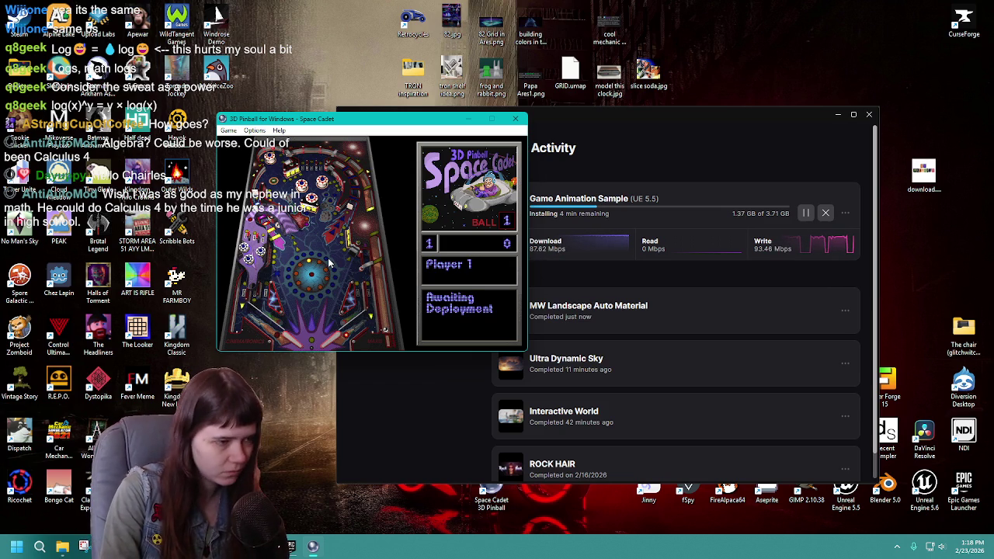
pyautogui.press('space')
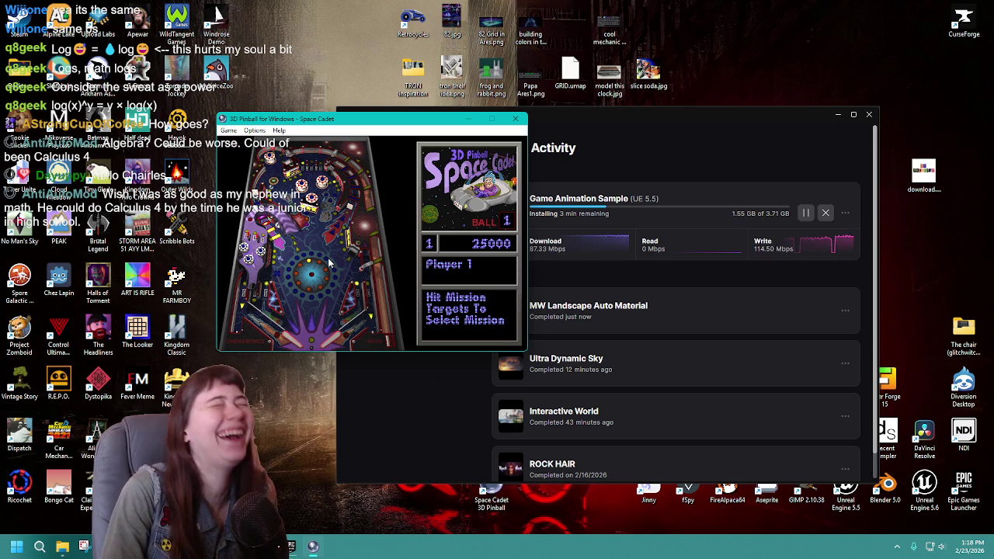
pyautogui.press('x')
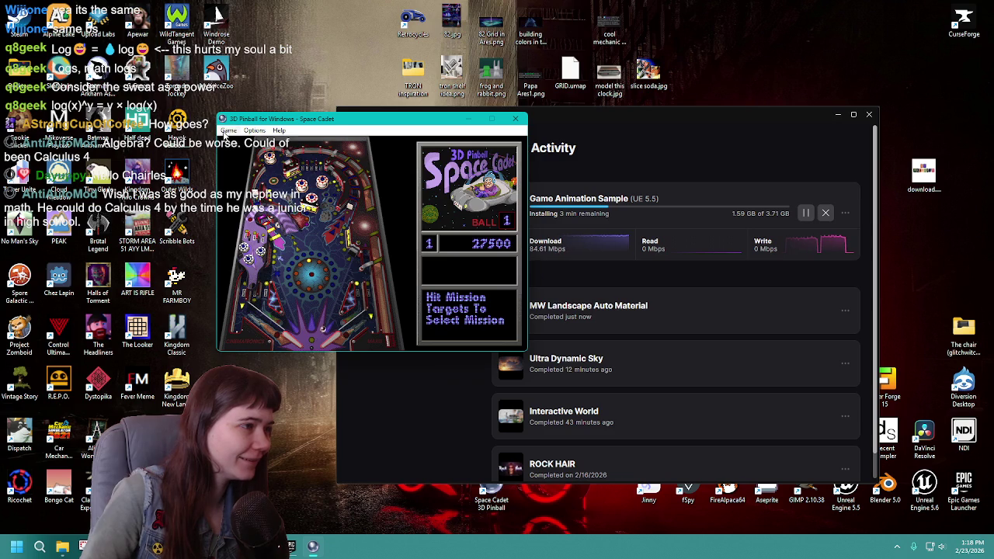
# Step: Open the pinball game's menu and dismiss it without changing anything
pyautogui.click(226, 132)
pyautogui.moveTo(249, 132)
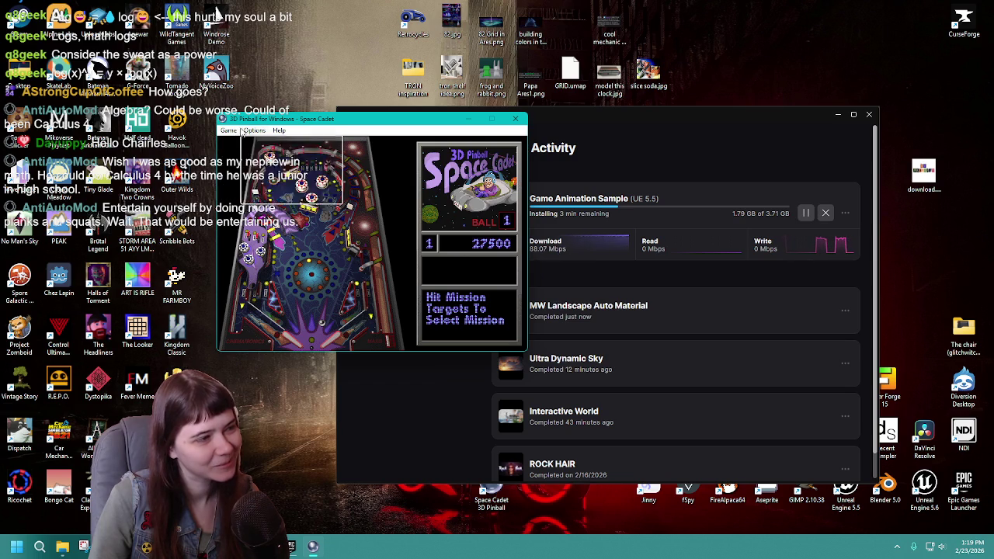
pyautogui.click(269, 183)
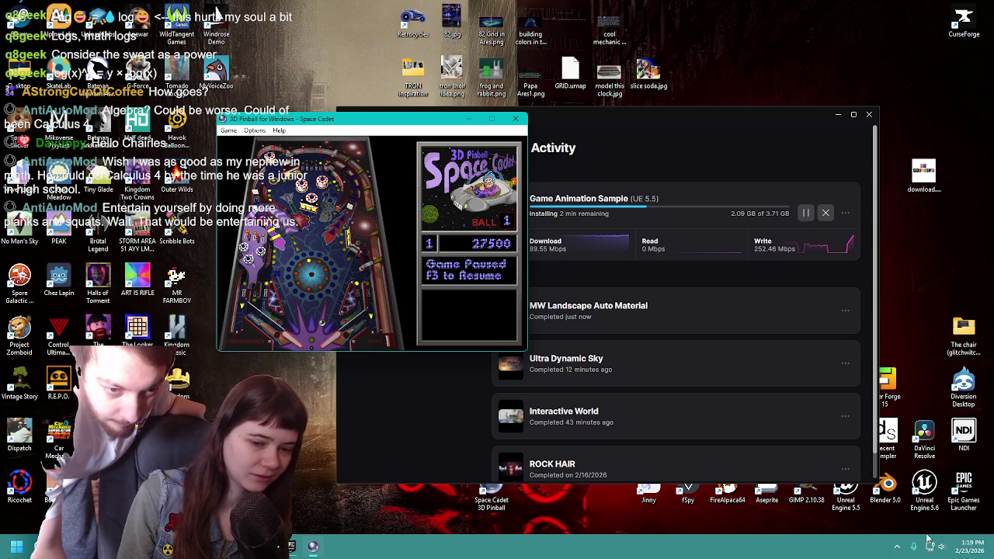
# Step: Refocus the pinball window, close its menu, and resume the paused game with F3
pyautogui.doubleClick(924, 493)
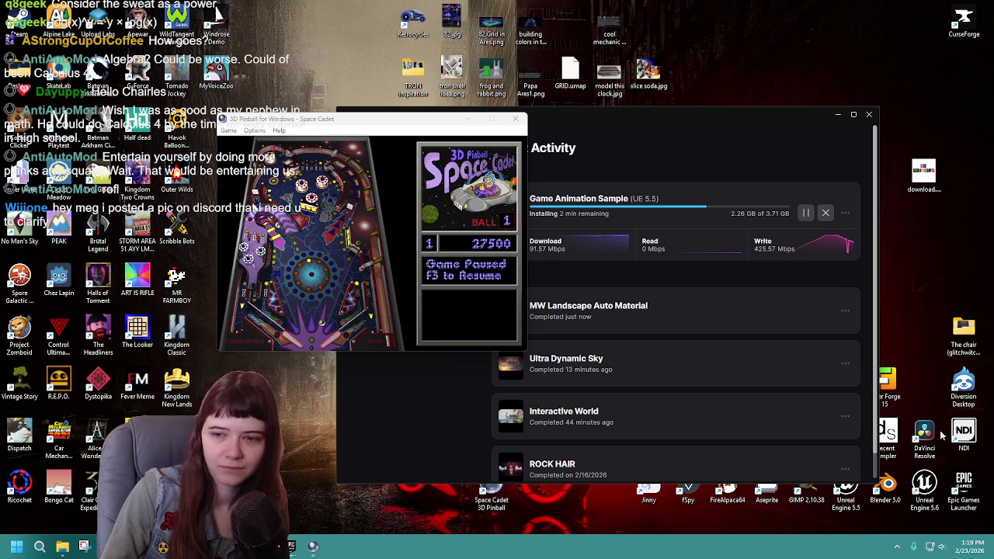
pyautogui.click(299, 132)
pyautogui.click(254, 130)
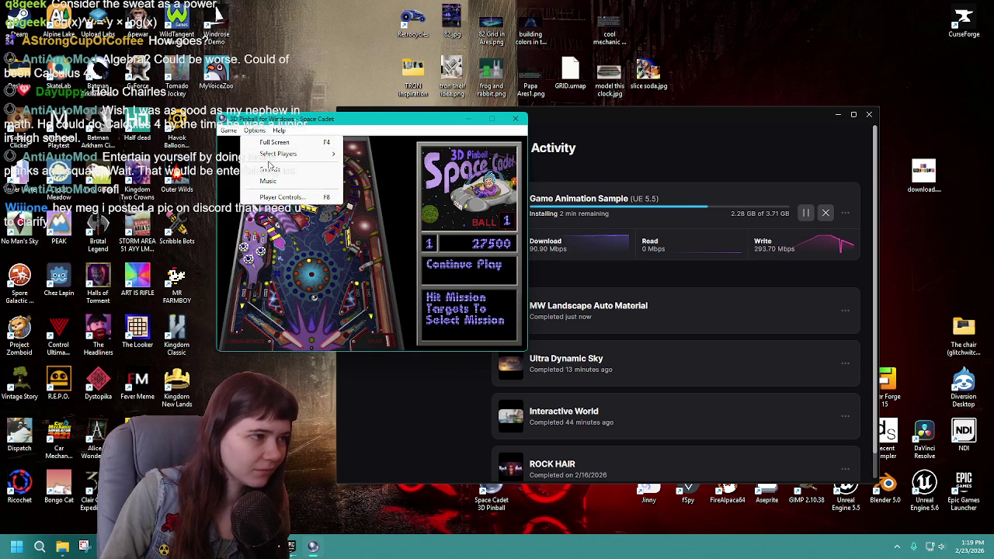
pyautogui.click(274, 169)
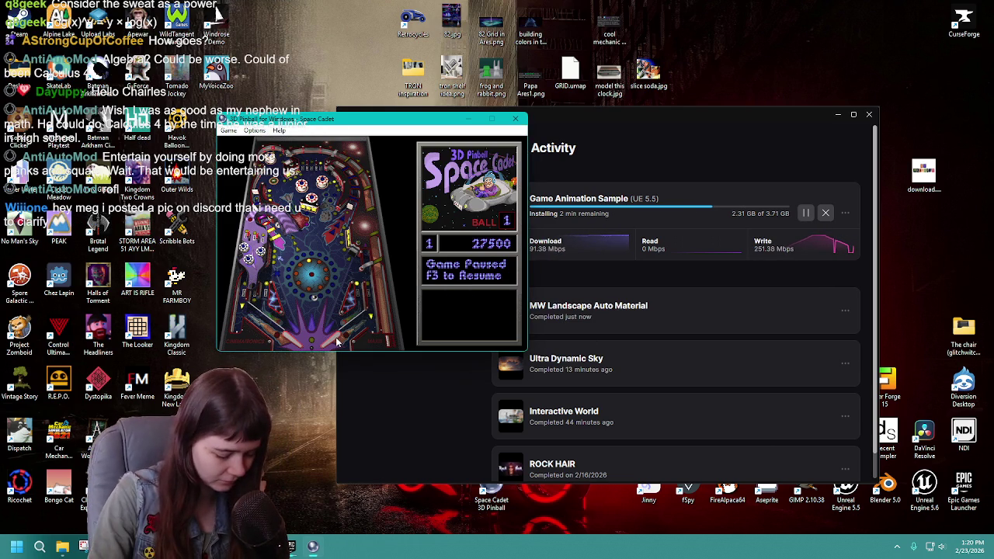
pyautogui.press('F3')
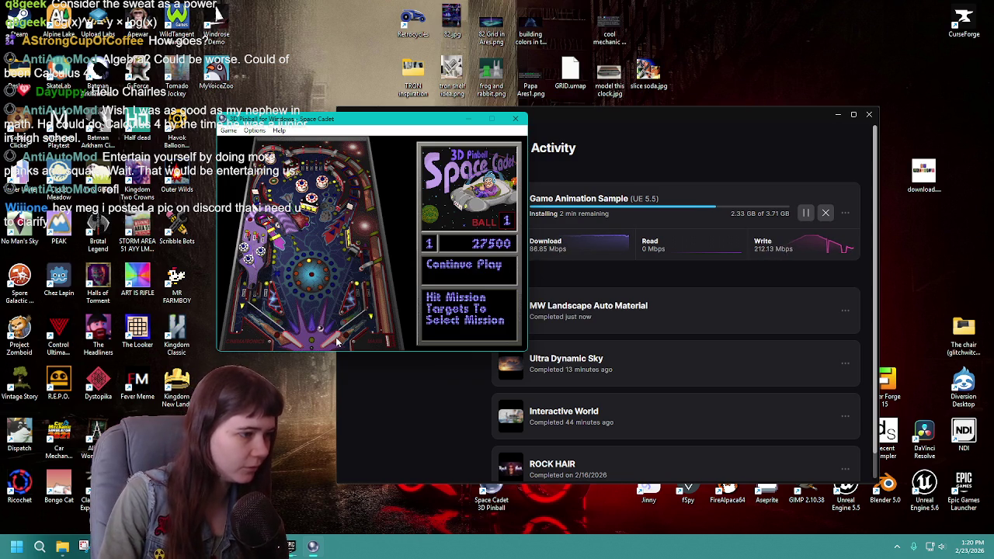
# Step: Keep the ball alive with the flippers, then pause the game with F3 at 90,500 points
pyautogui.press('/')
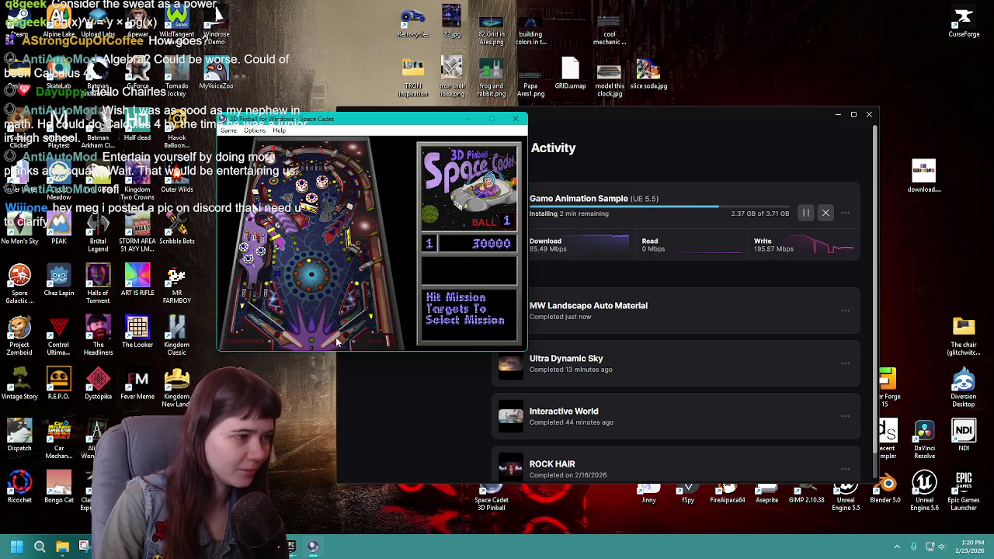
pyautogui.press('z')
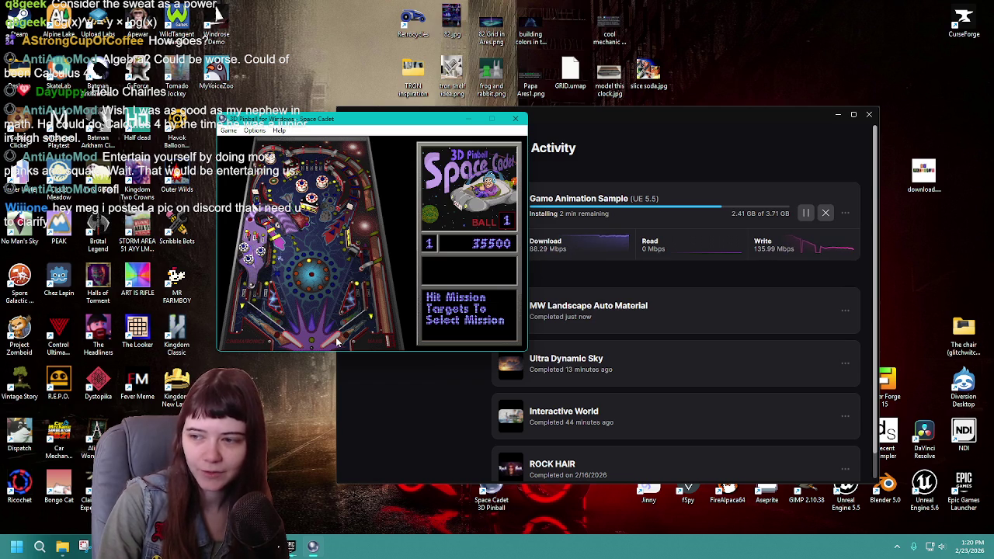
pyautogui.press('z')
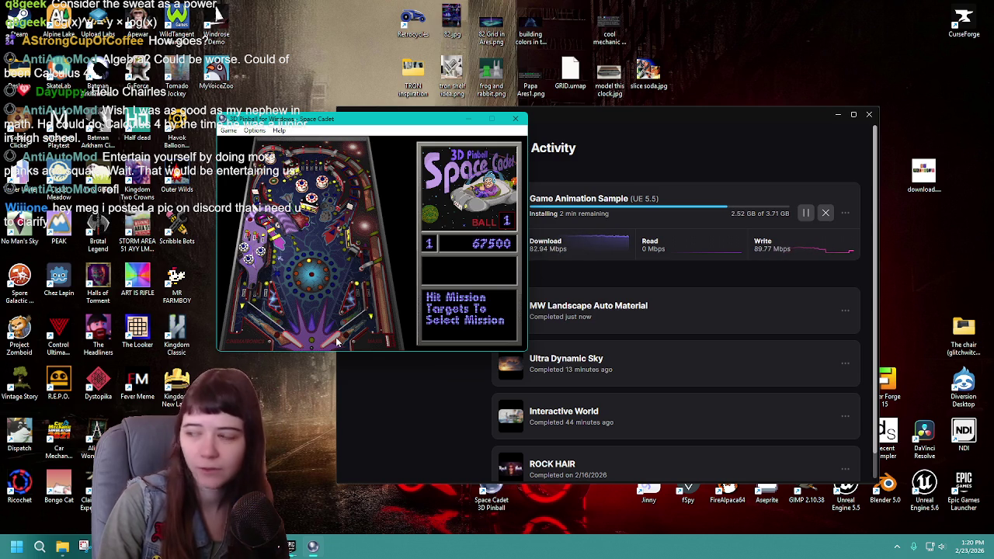
pyautogui.press('z')
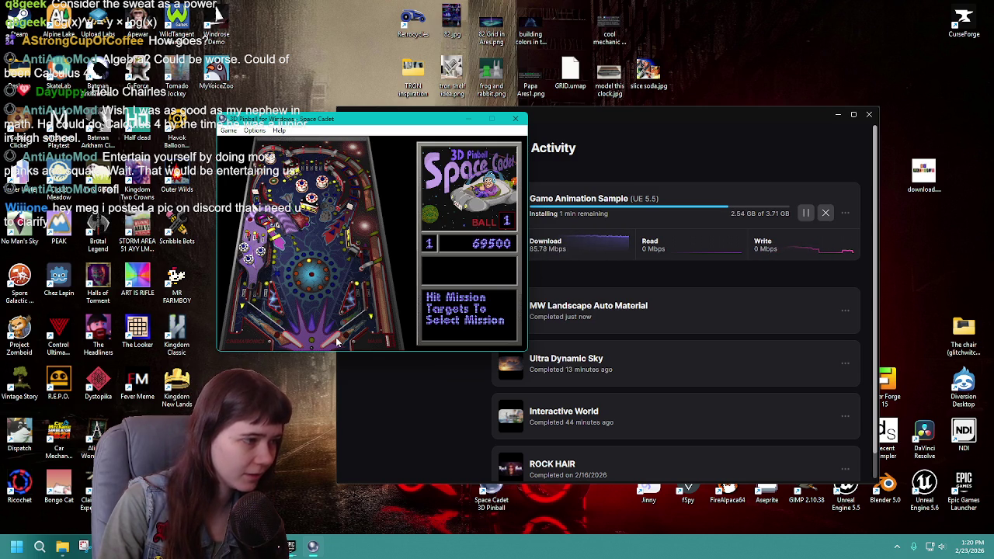
pyautogui.press('z')
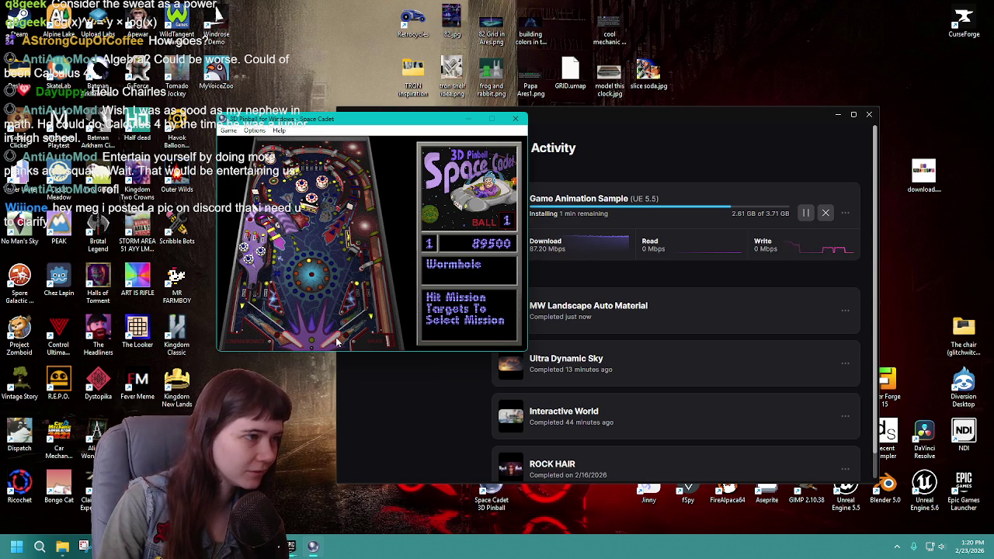
pyautogui.press('F3')
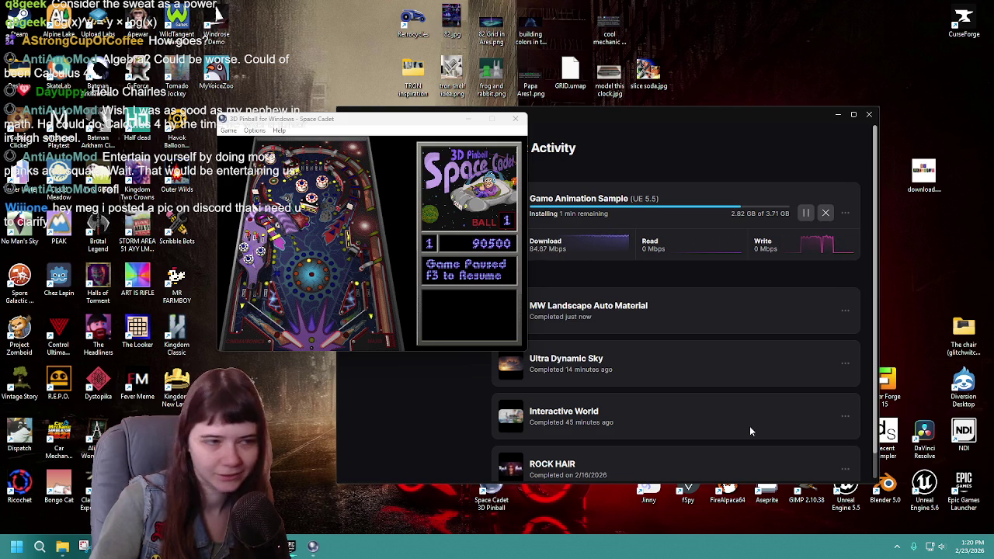
# Step: Resume pinball, start a fresh game with F2, and flip the ball up the table
pyautogui.click(435, 124)
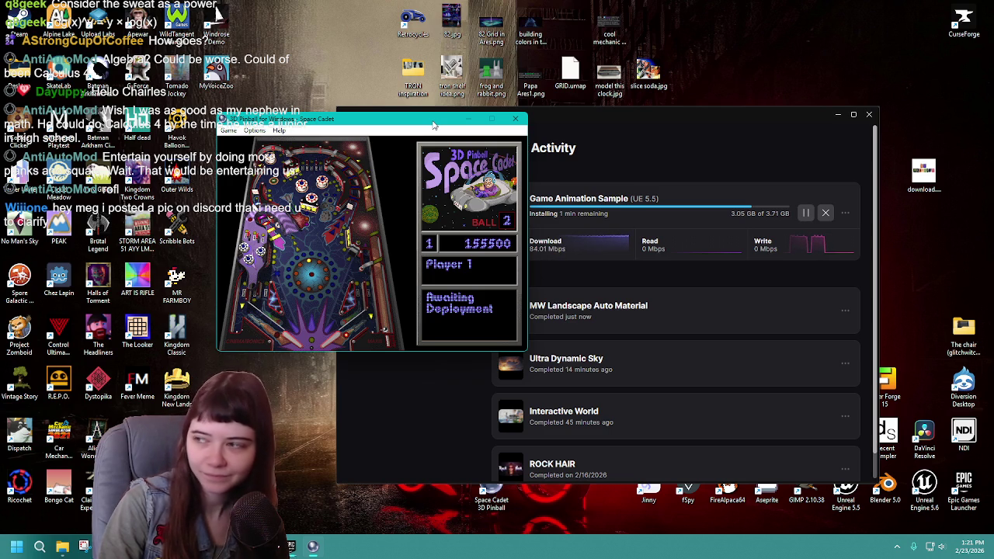
pyautogui.press('F2')
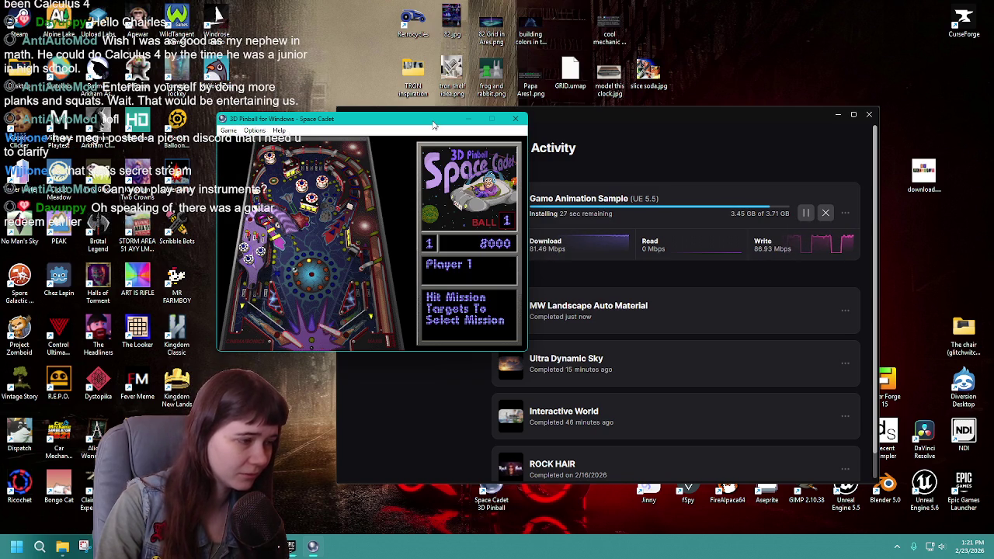
pyautogui.press('/')
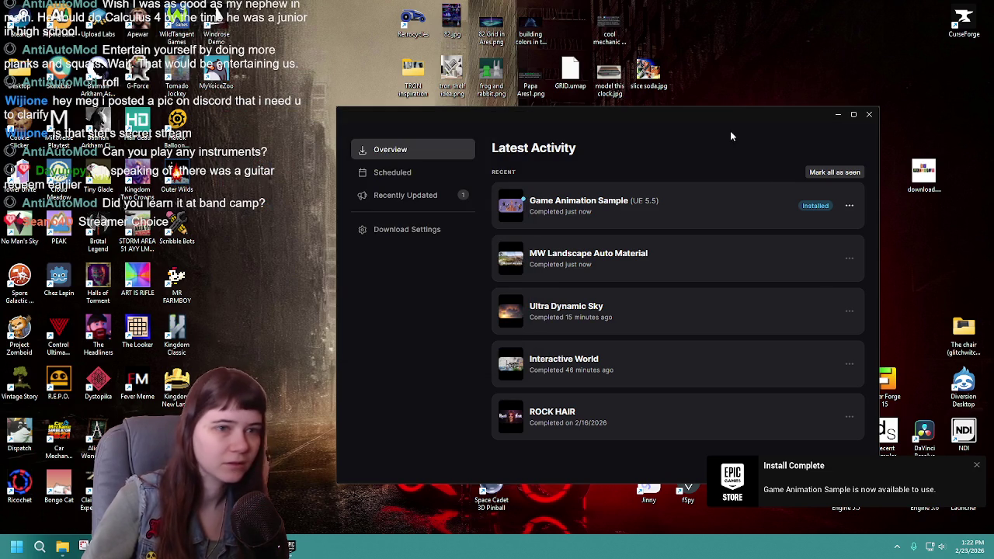
# Step: Close the finished launcher and start Unreal Engine 5.5 from its desktop shortcut
pyautogui.click(869, 116)
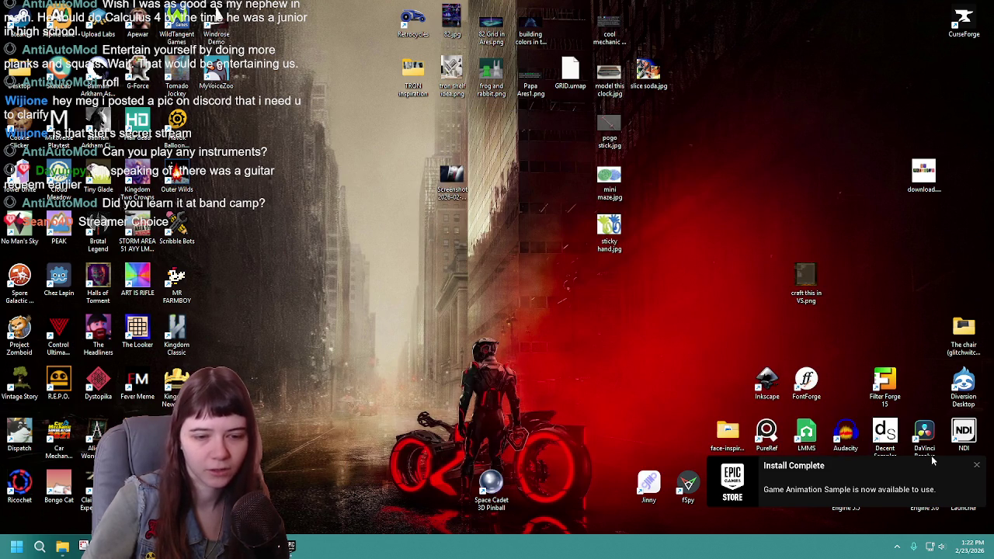
pyautogui.click(976, 466)
pyautogui.doubleClick(846, 490)
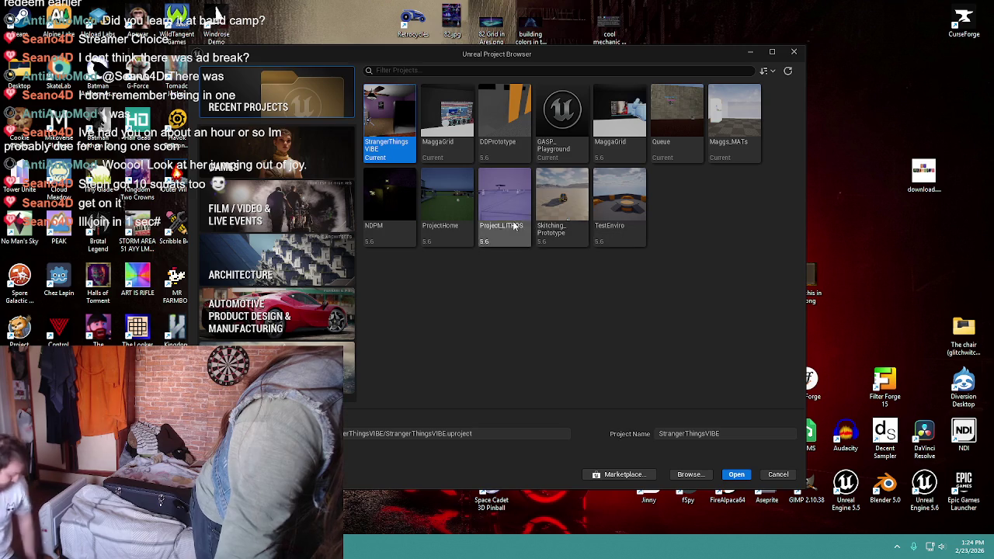
# Step: Open the GASP_Playground tile from the Recent Projects grid
pyautogui.click(557, 144)
pyautogui.doubleClick(557, 144)
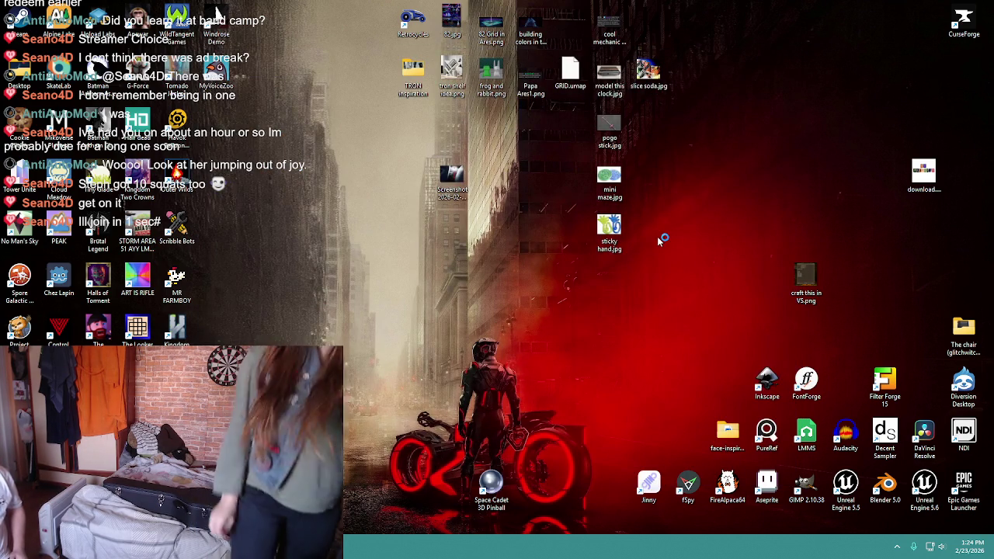